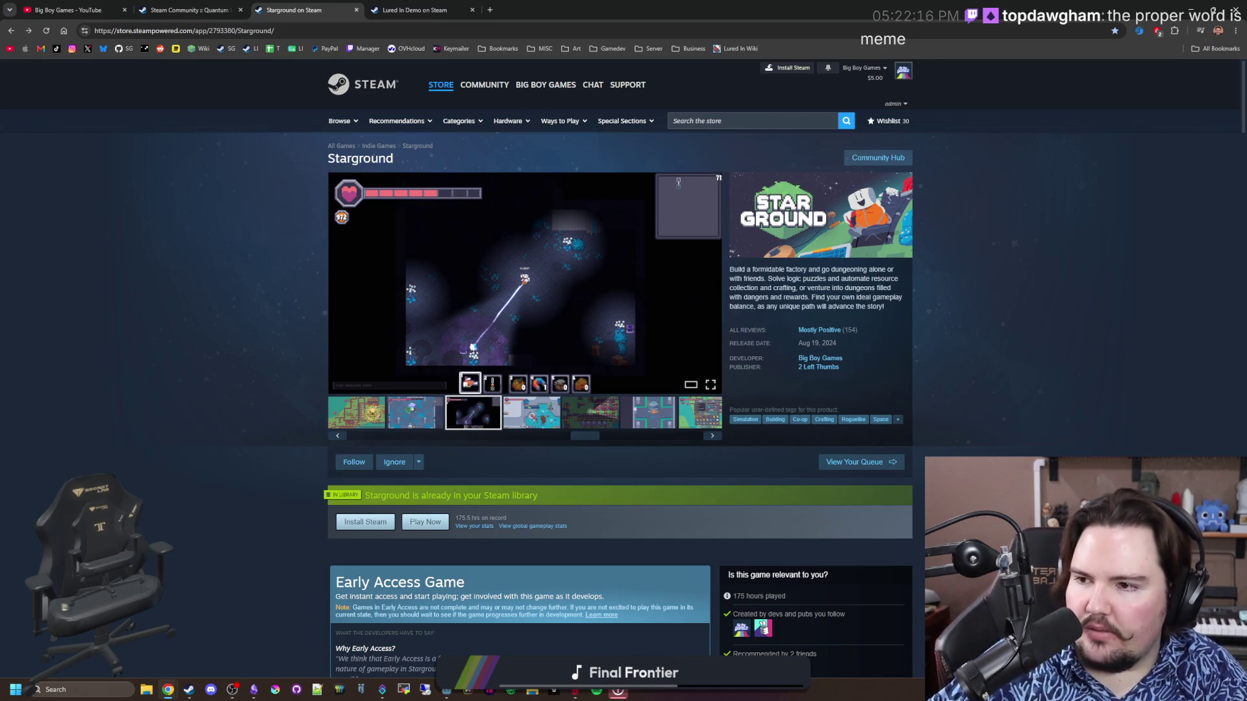
Enlarge the Starground screenshot, step back two images, then advance through eight more gameplay shots
click(524, 284)
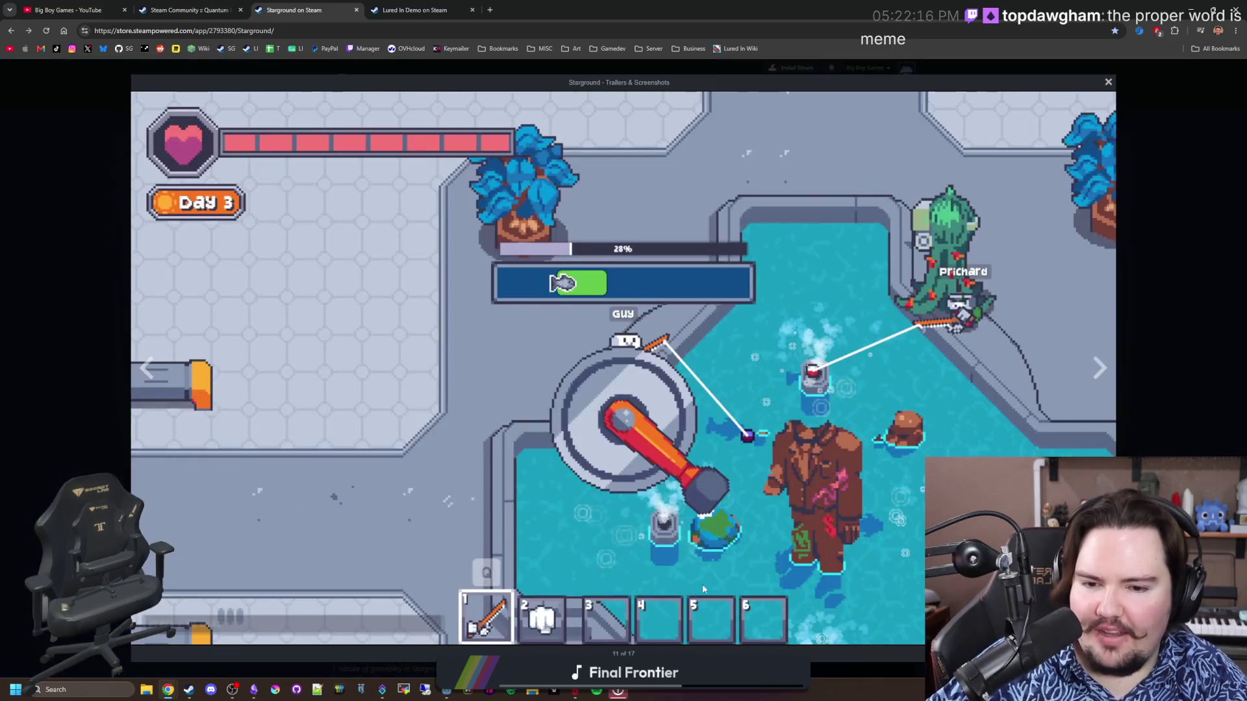
click(148, 376)
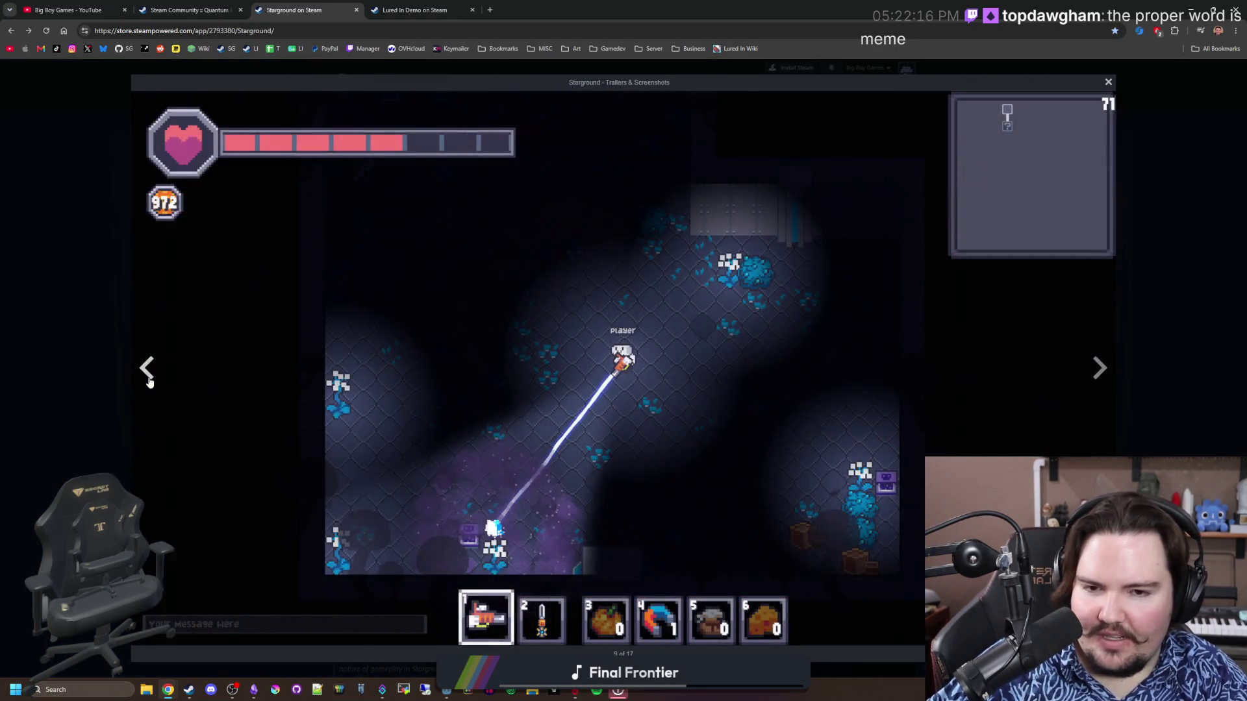
click(149, 377)
click(1102, 373)
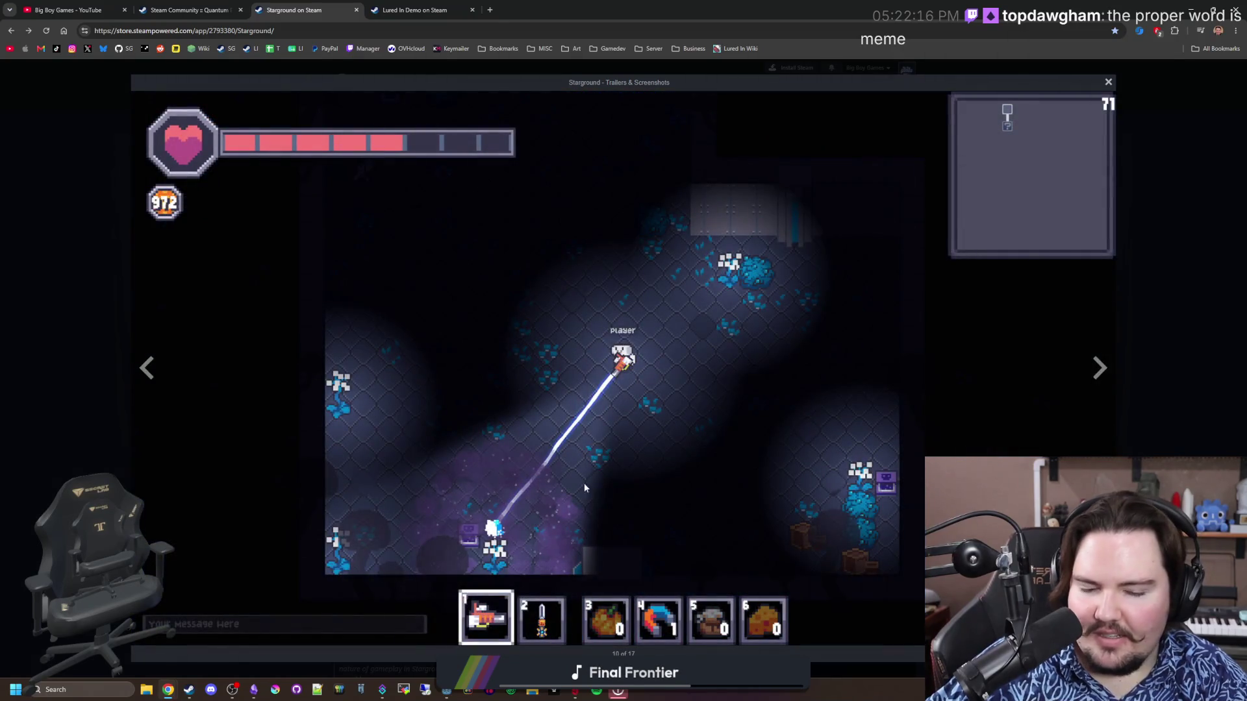
click(1103, 367)
click(1105, 370)
click(1106, 372)
click(1100, 370)
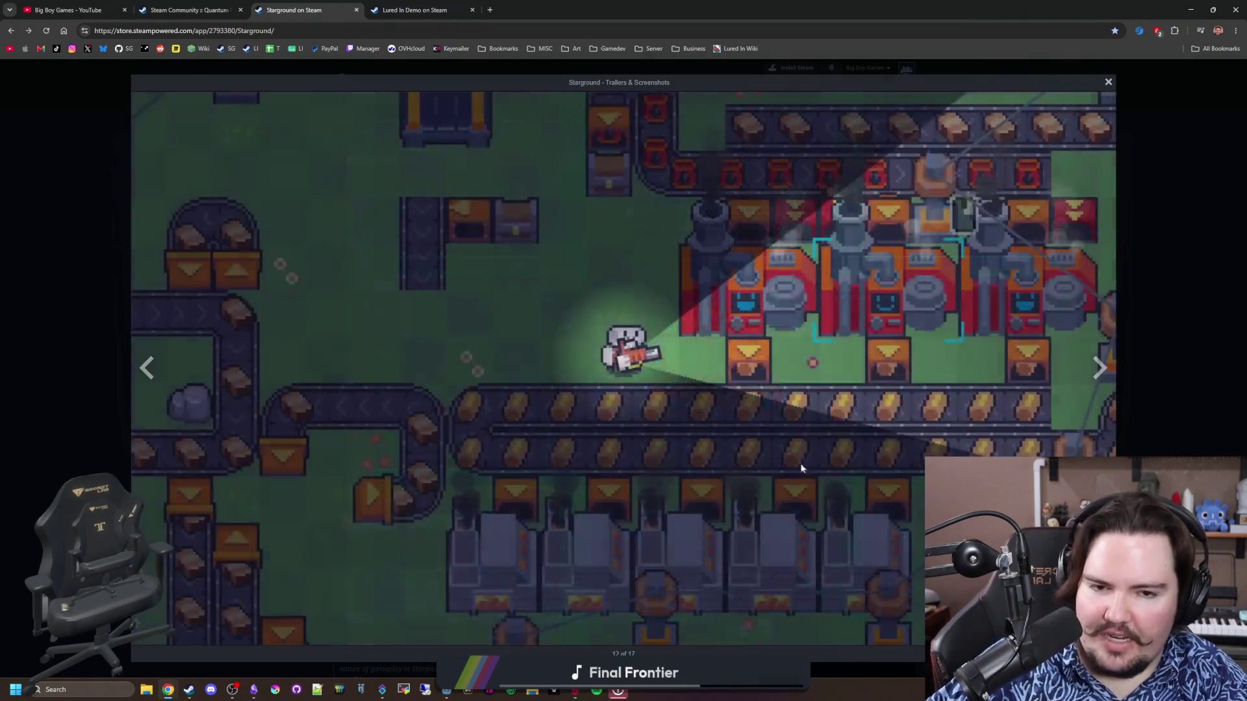
click(1093, 369)
click(1093, 369)
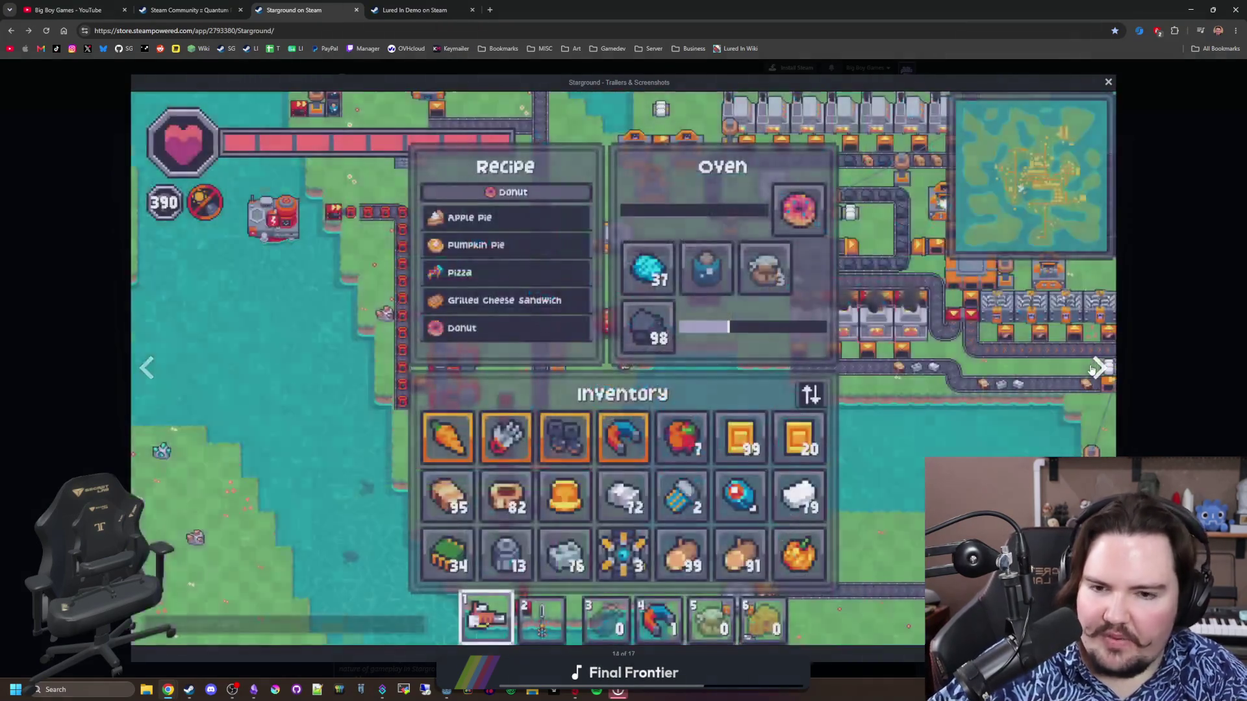
click(1093, 369)
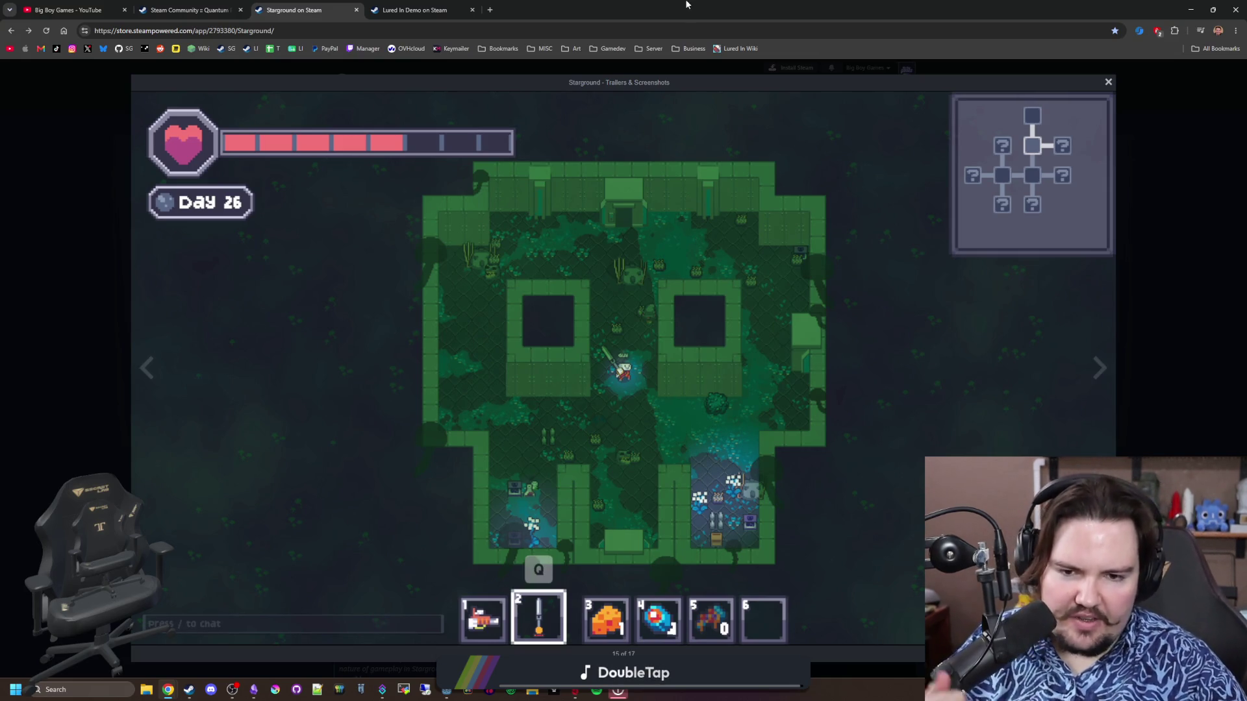
click(1180, 258)
Restore and maximize Steam, then open Factorio's store page from the library
click(188, 690)
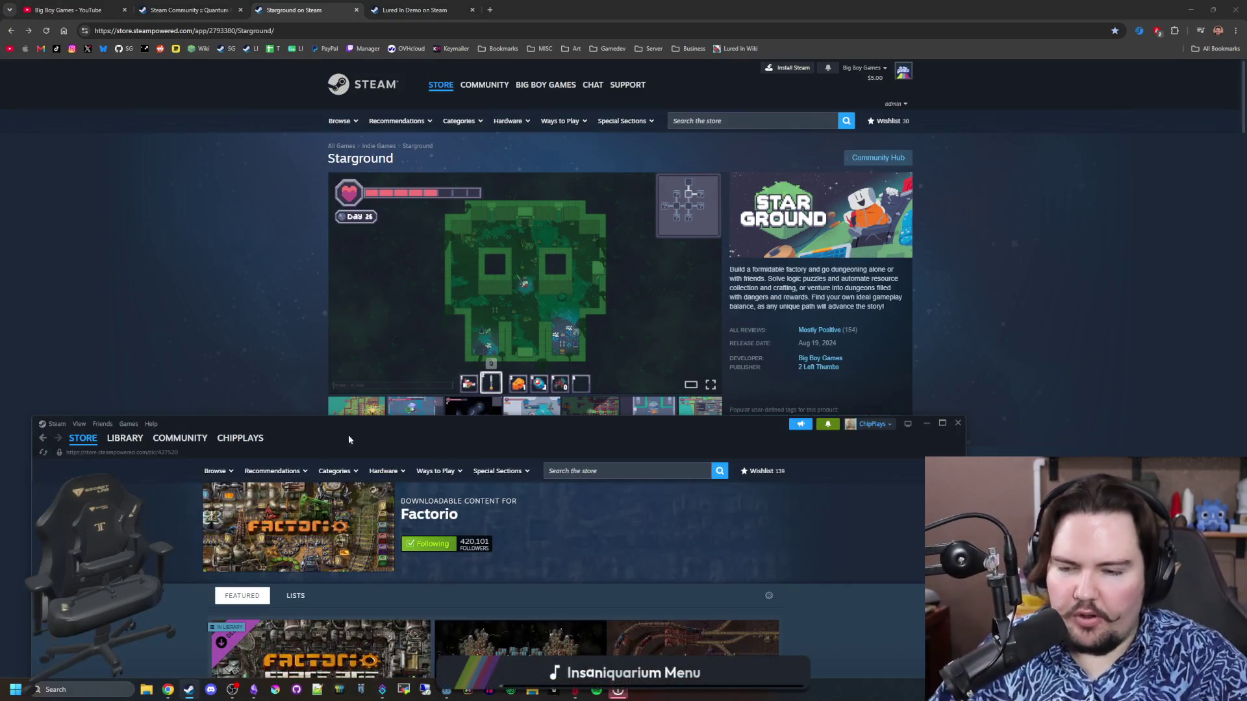
drag(367, 423, 365, 19)
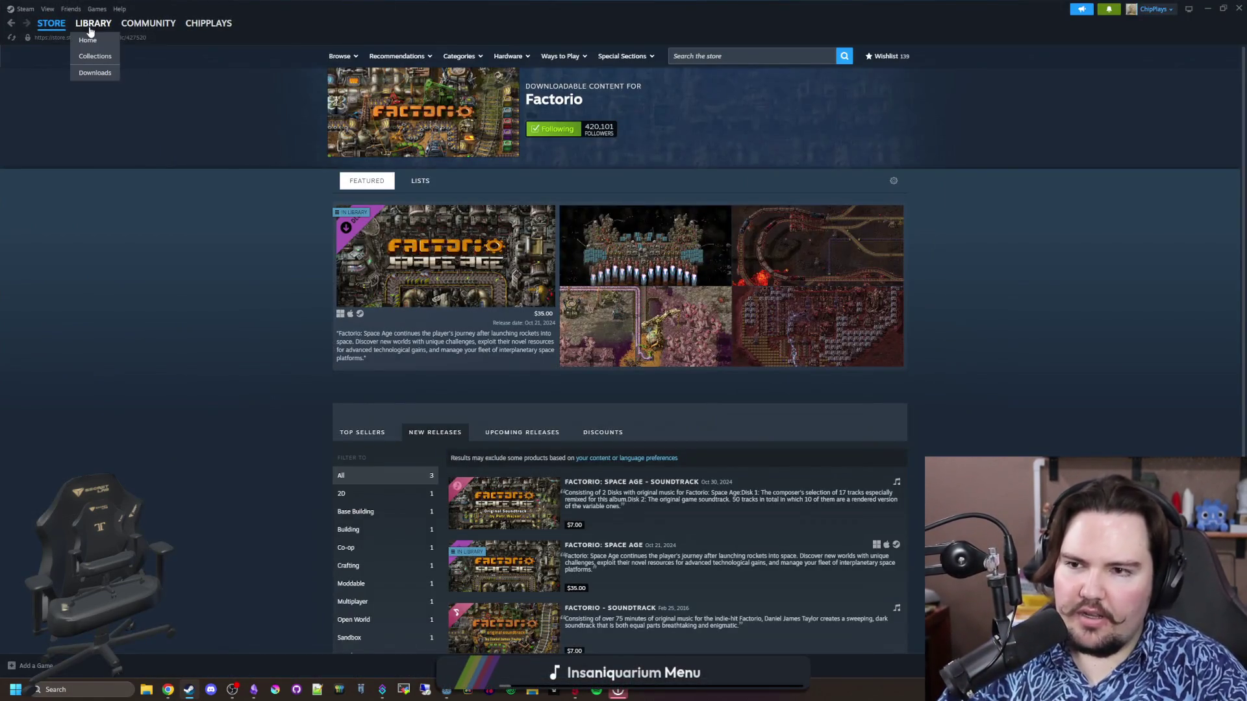
click(93, 23)
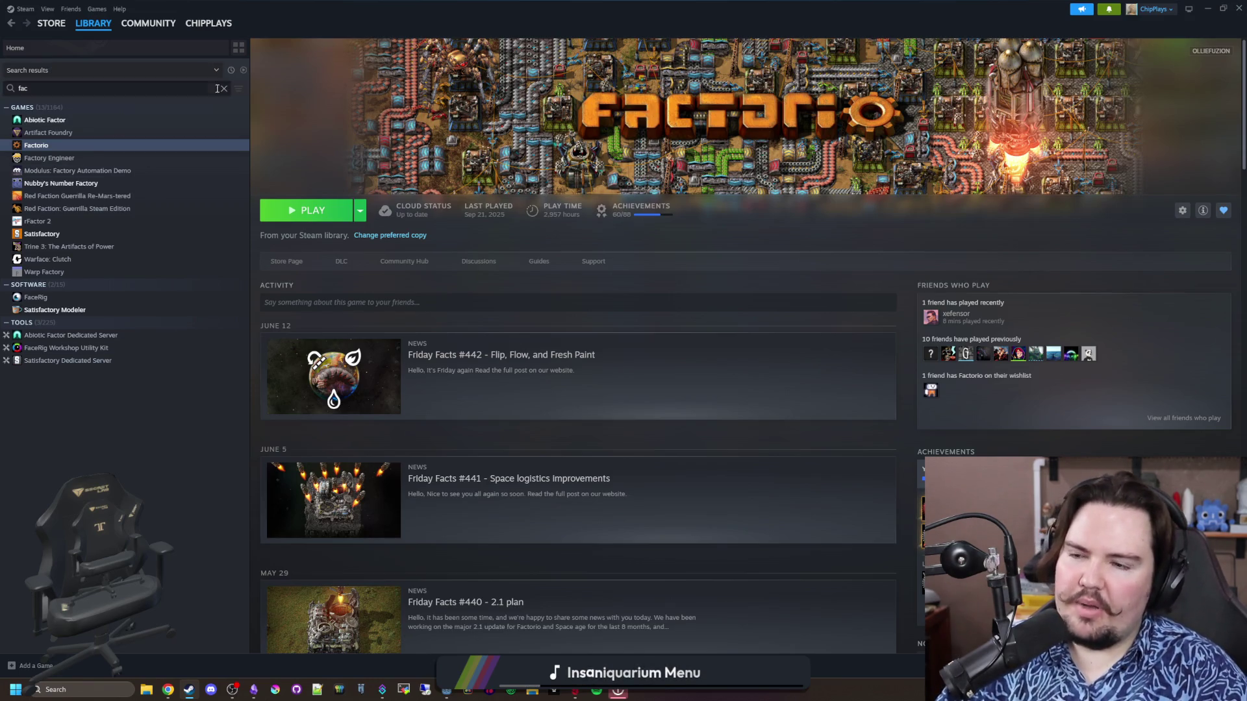
click(287, 262)
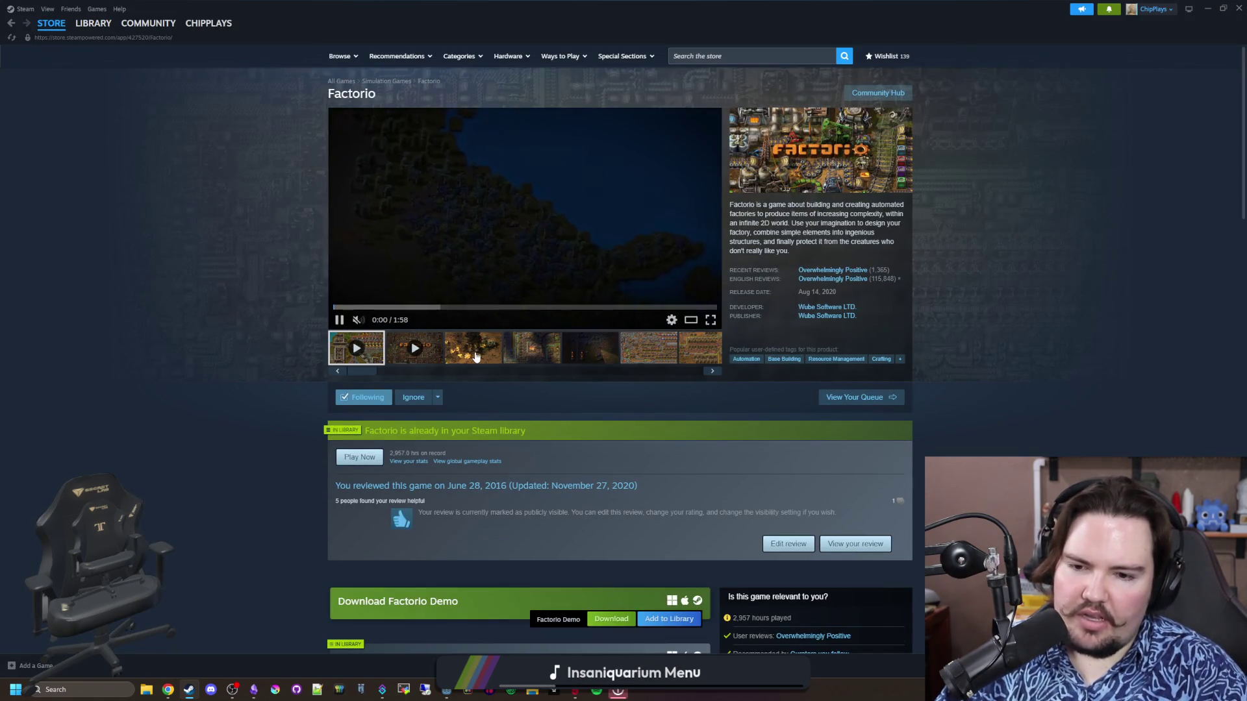
Enlarge Factorio's third screenshot and page forward to screenshot 15 of 37
click(473, 351)
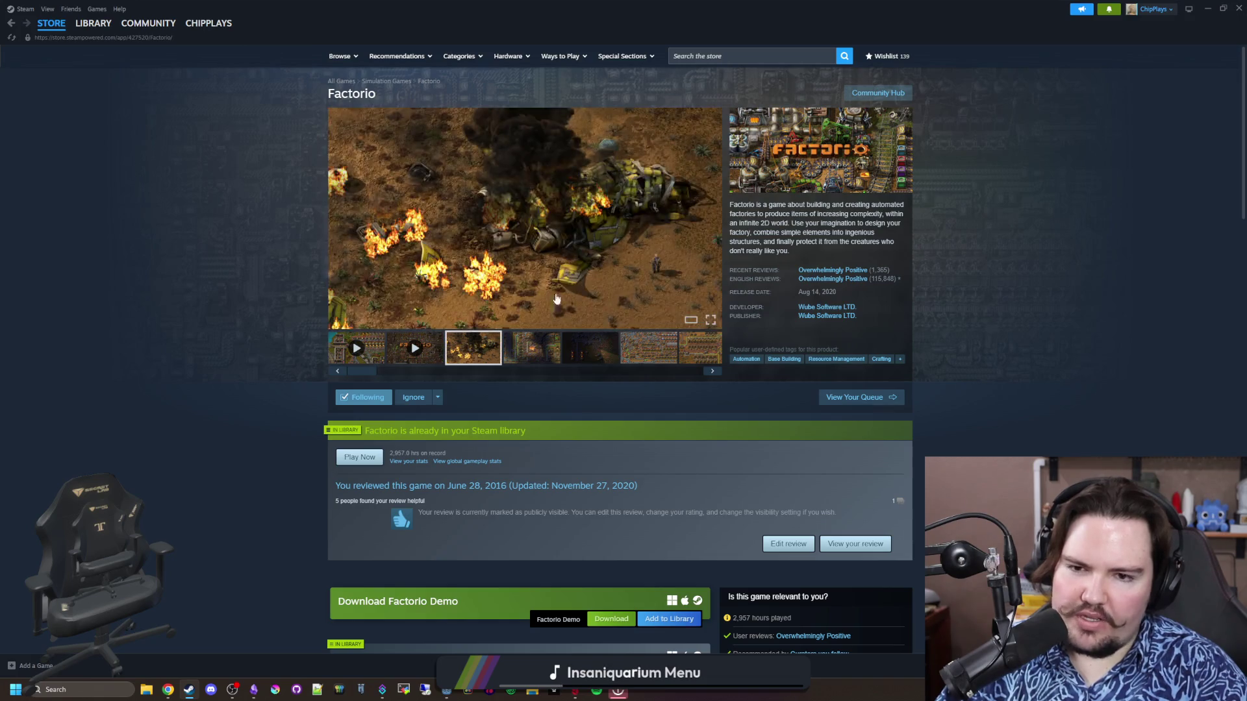
click(477, 286)
click(1102, 357)
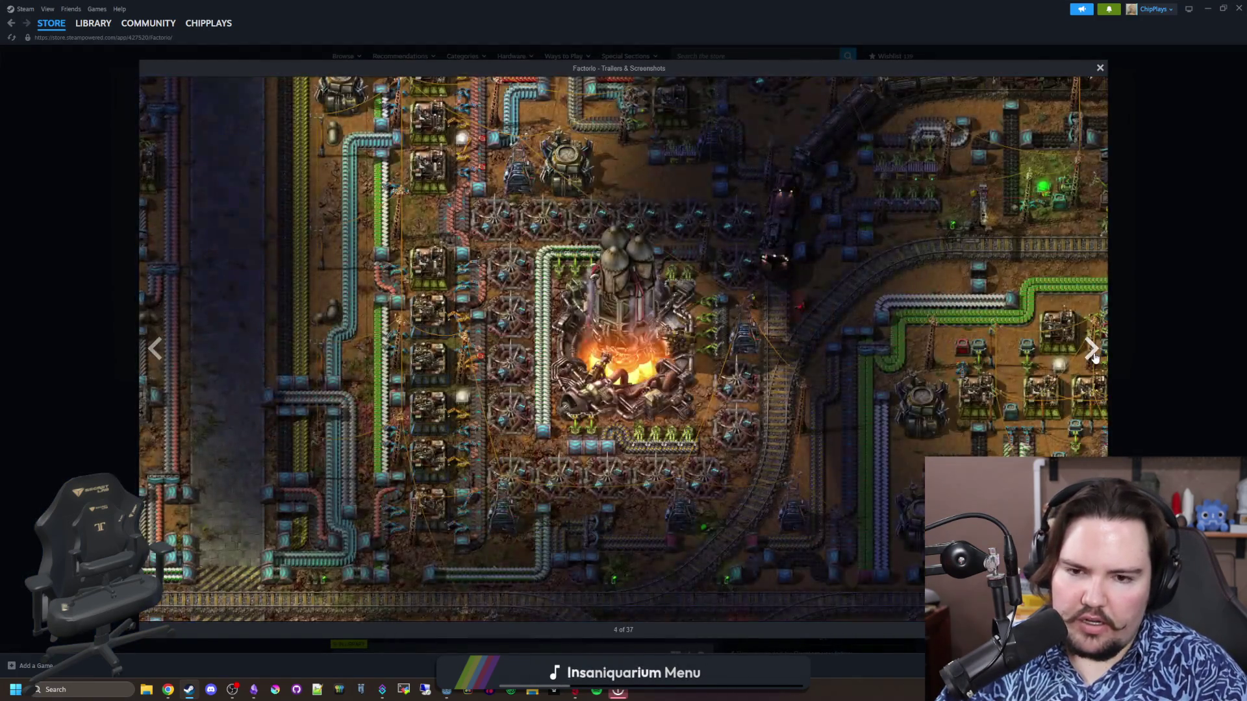
click(1094, 357)
click(1094, 358)
click(1094, 357)
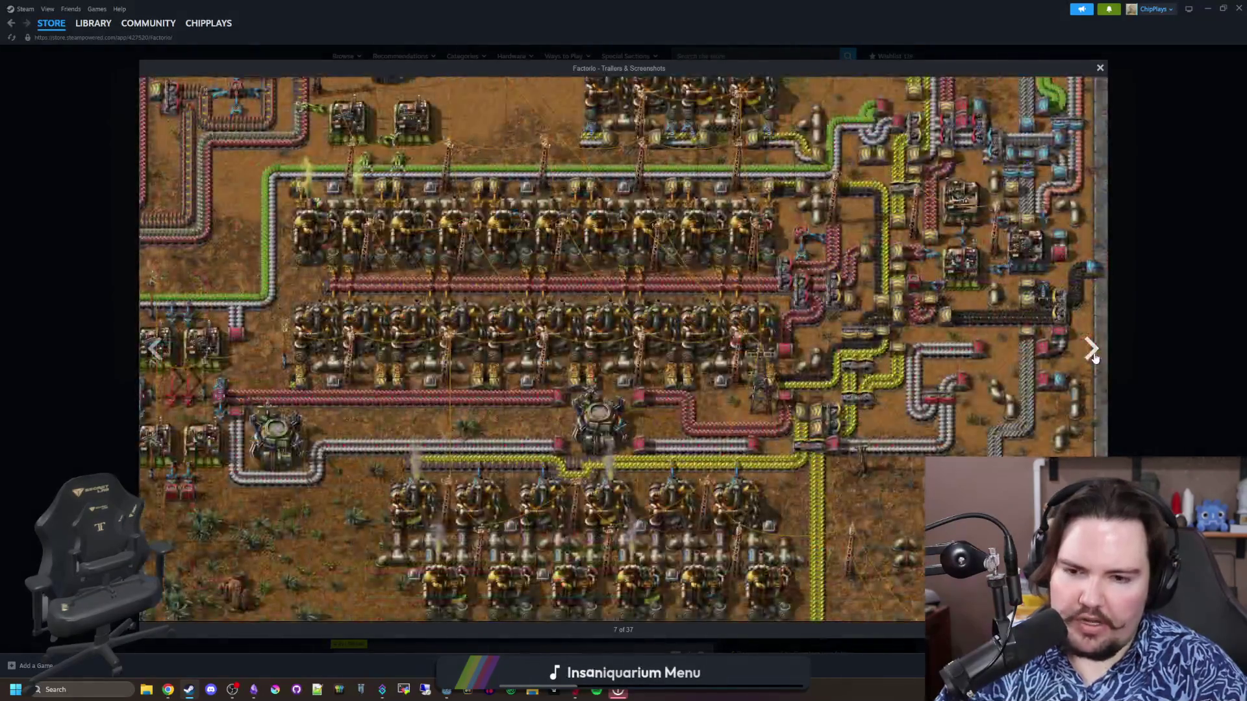
click(1094, 357)
click(1094, 357)
click(1094, 357)
click(1094, 357)
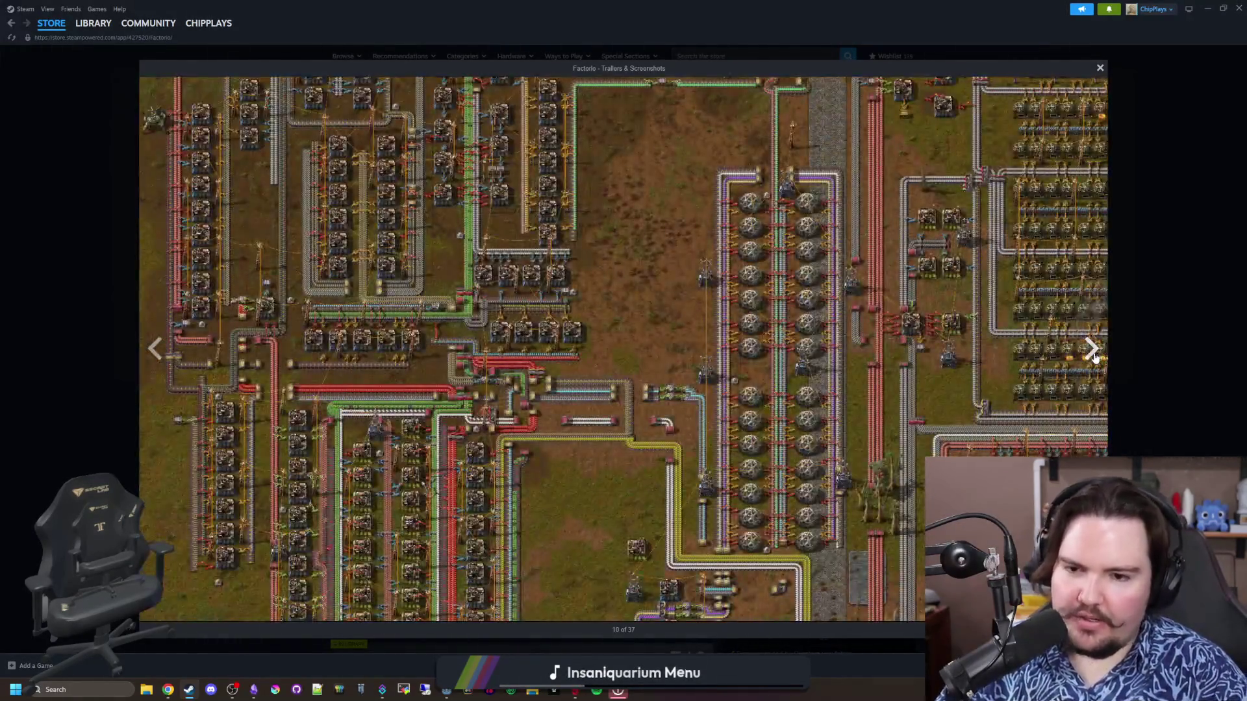
click(1094, 357)
click(1094, 357)
click(1094, 357)
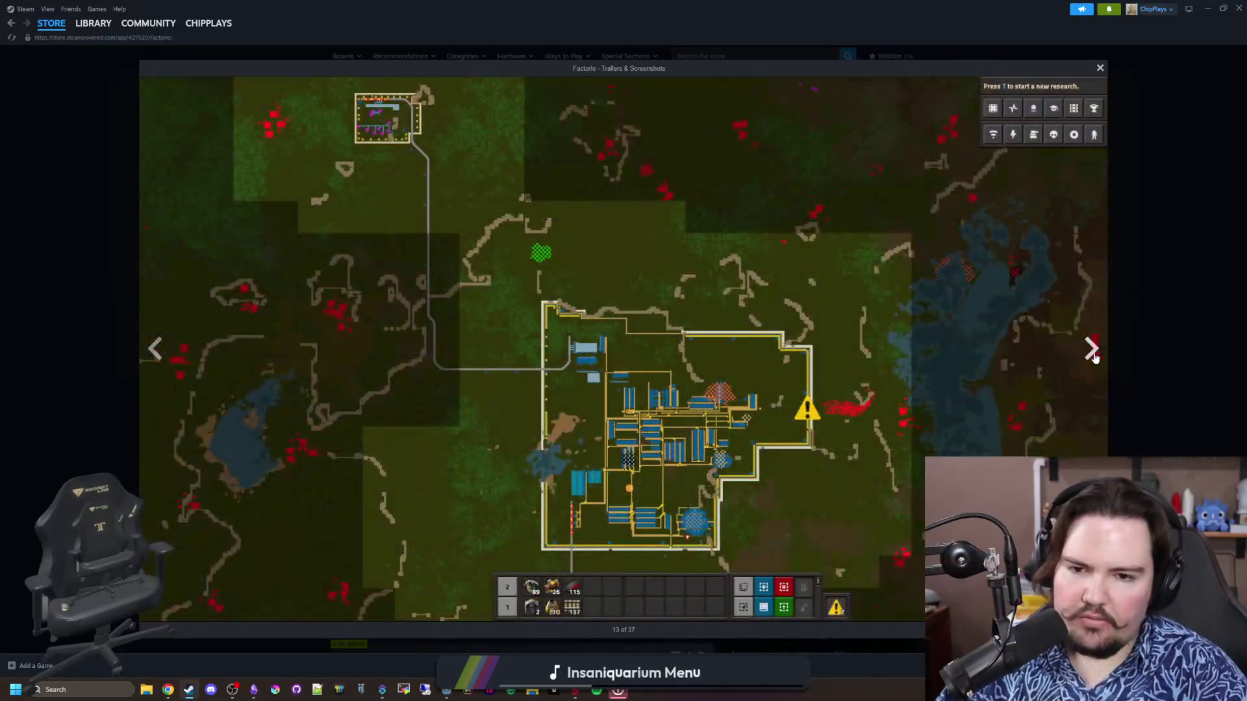
click(1094, 358)
click(1095, 357)
click(1094, 358)
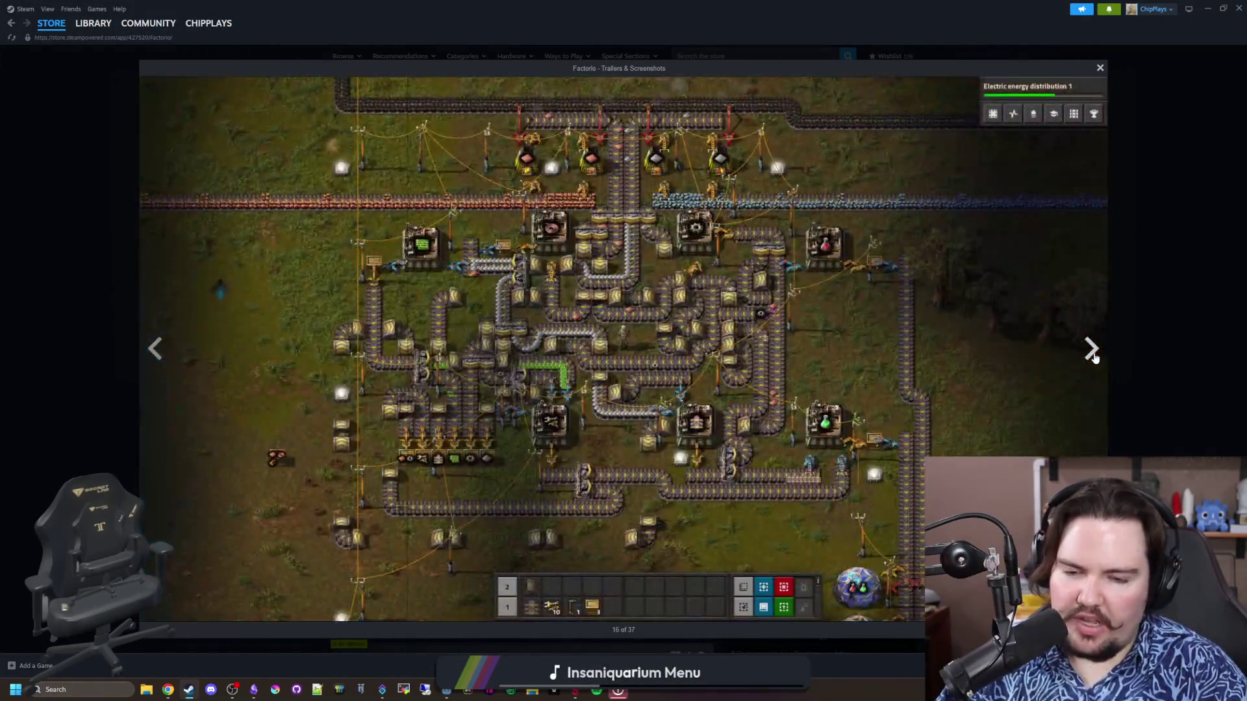
click(1094, 357)
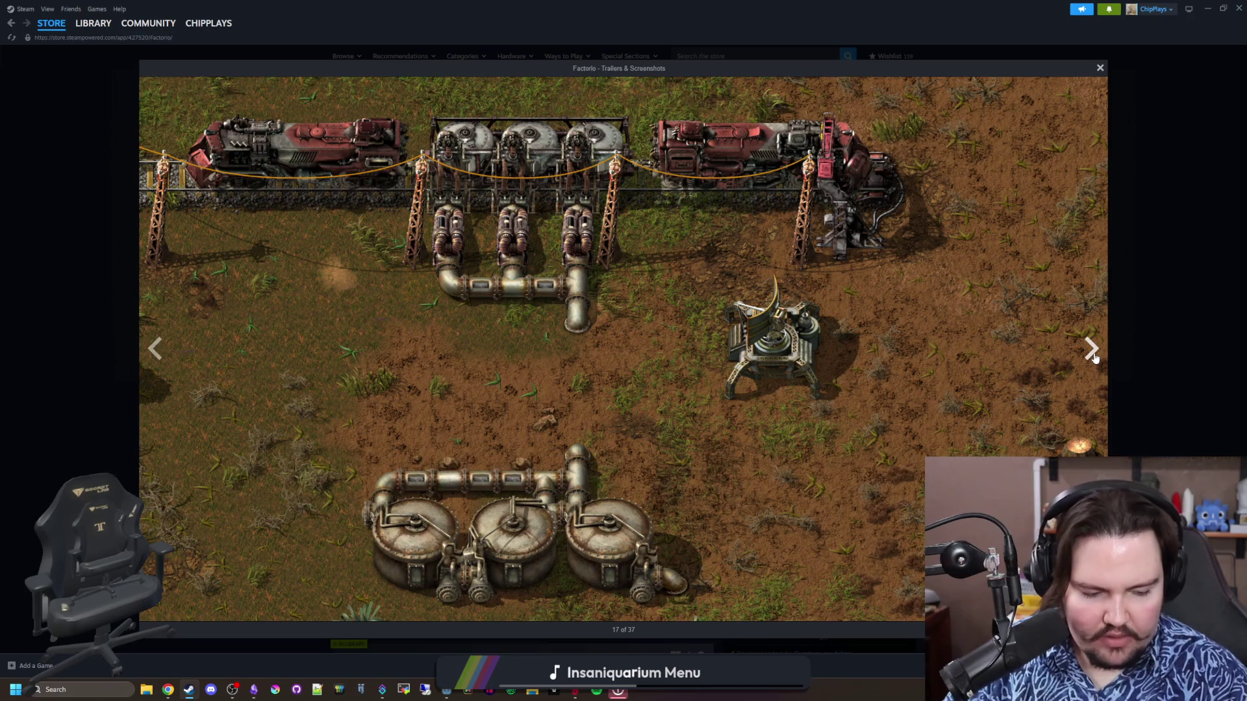
Close the Factorio viewer and open Eco's store page via a search for 'eco'
click(95, 97)
click(785, 56)
text(eco)
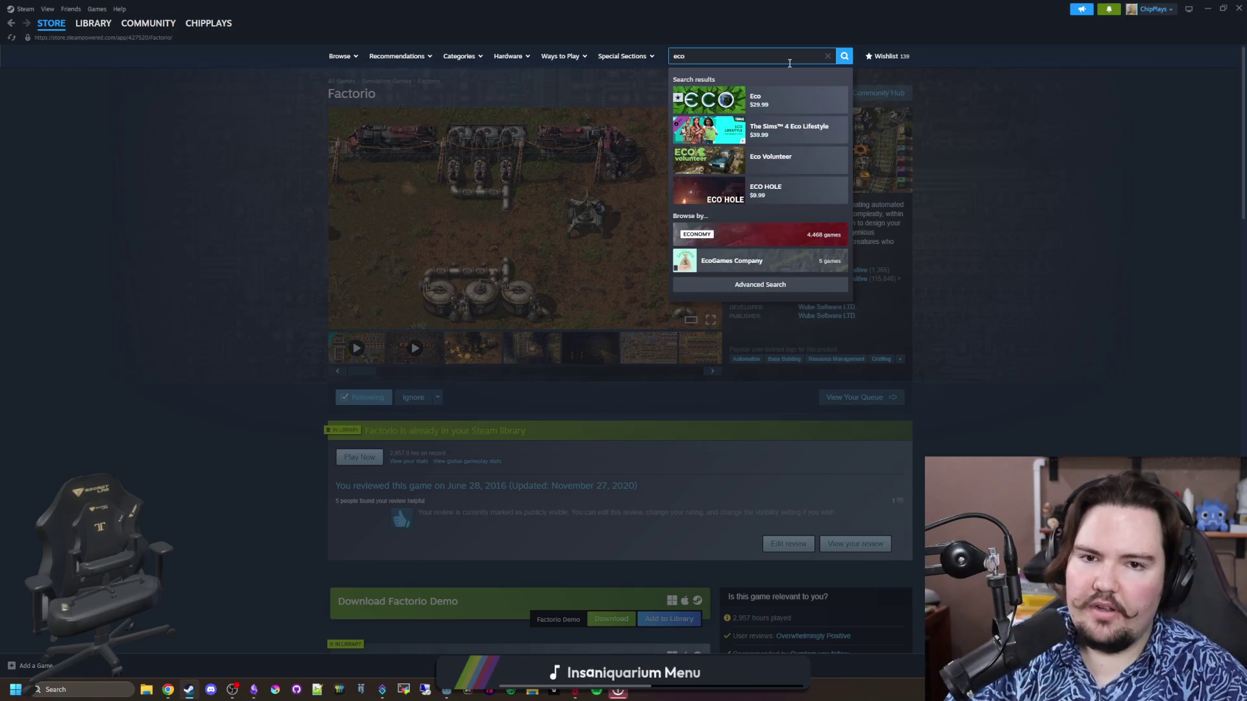
click(777, 99)
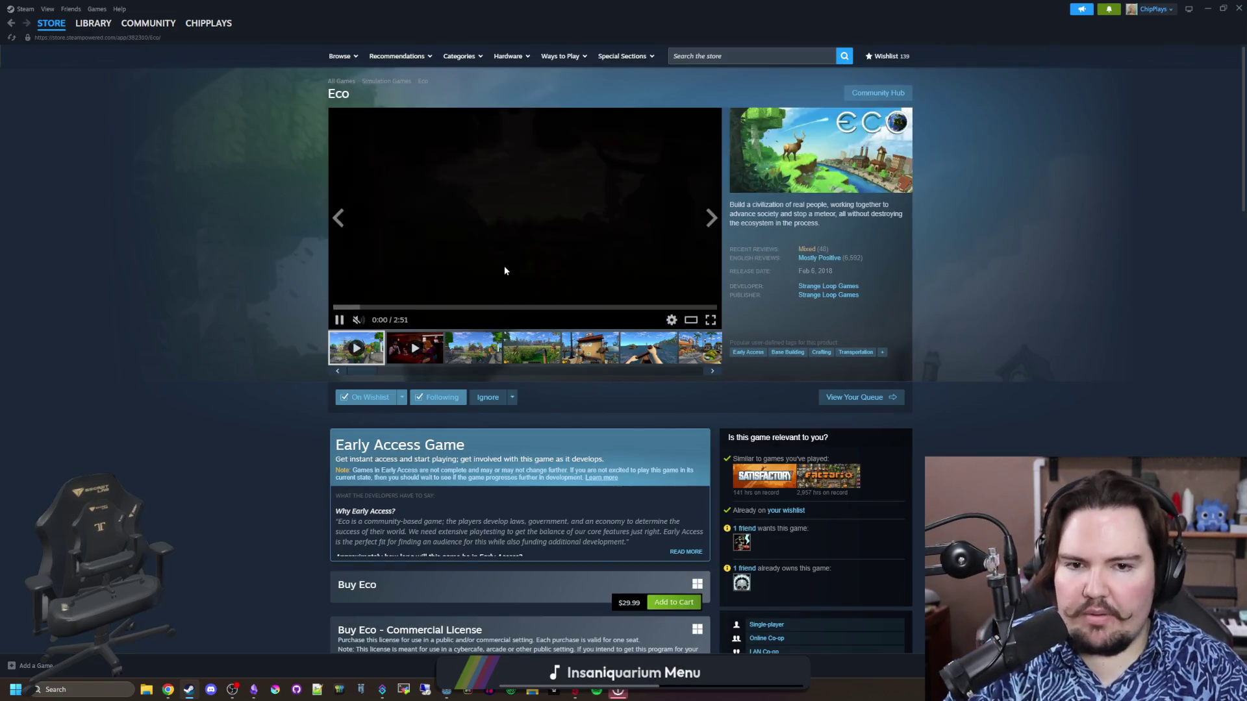
Enlarge Eco's third screenshot and page through the early farm shots to the campfire
click(474, 347)
click(650, 260)
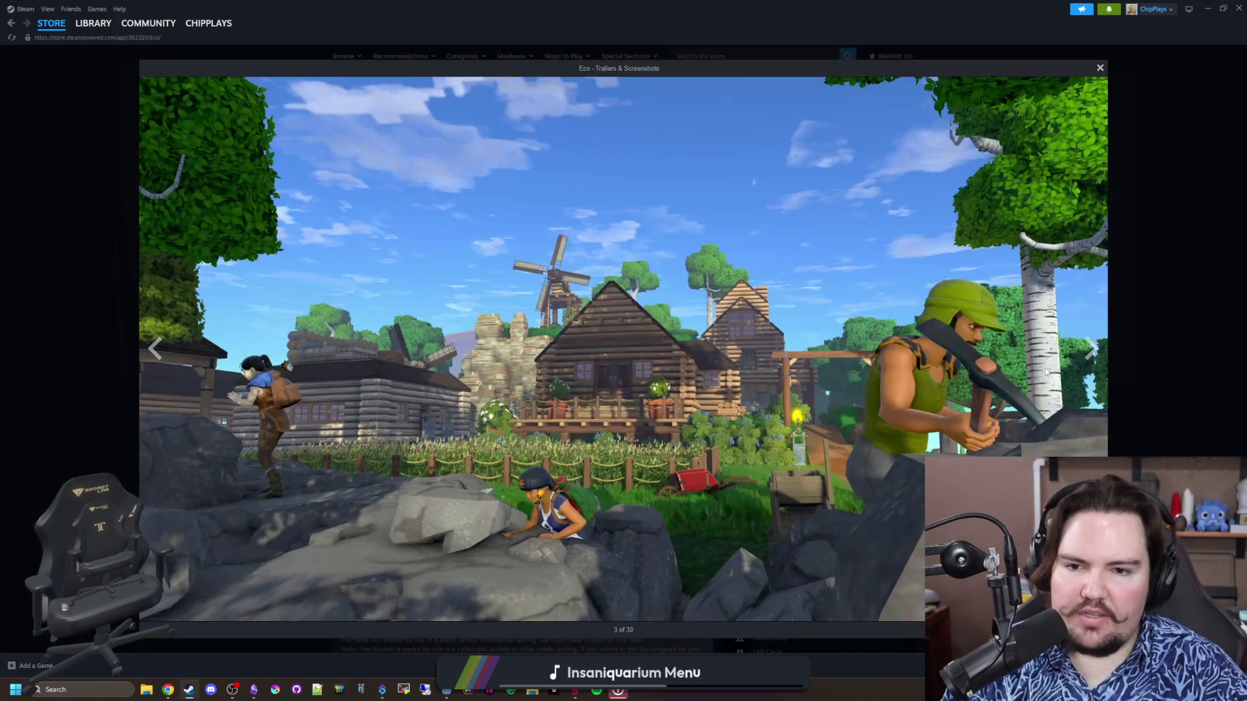
click(1091, 362)
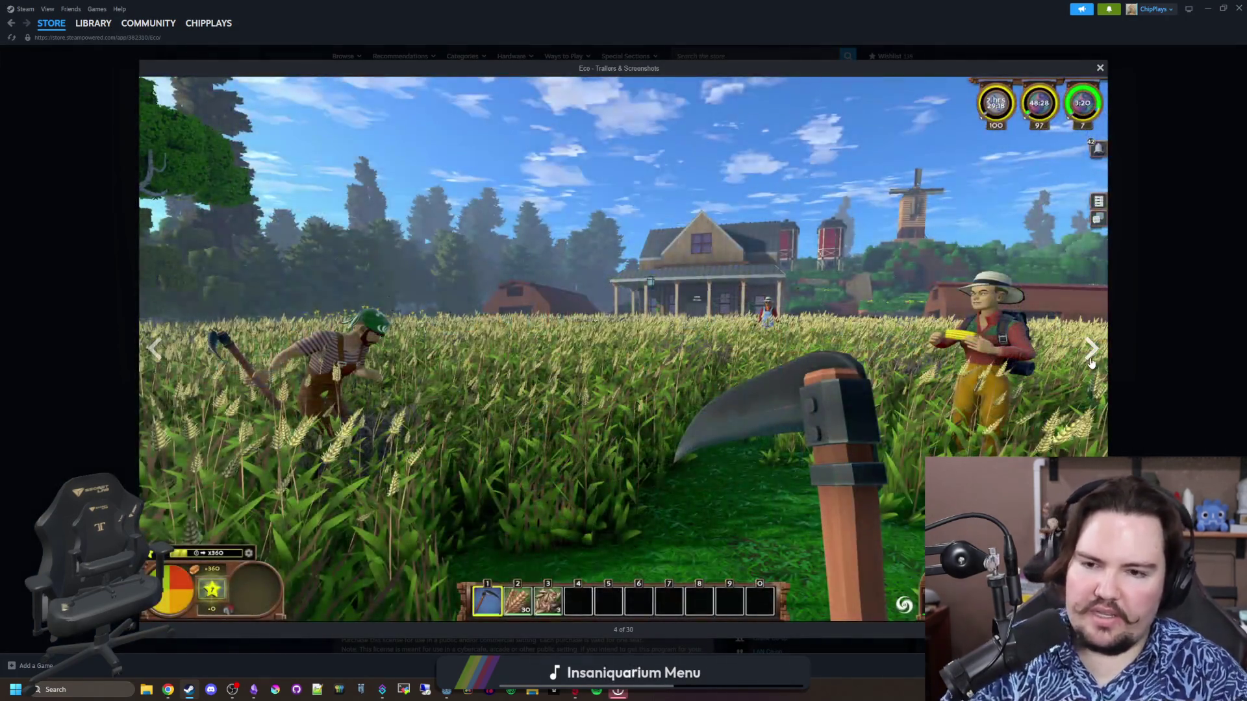
click(1091, 362)
click(1091, 362)
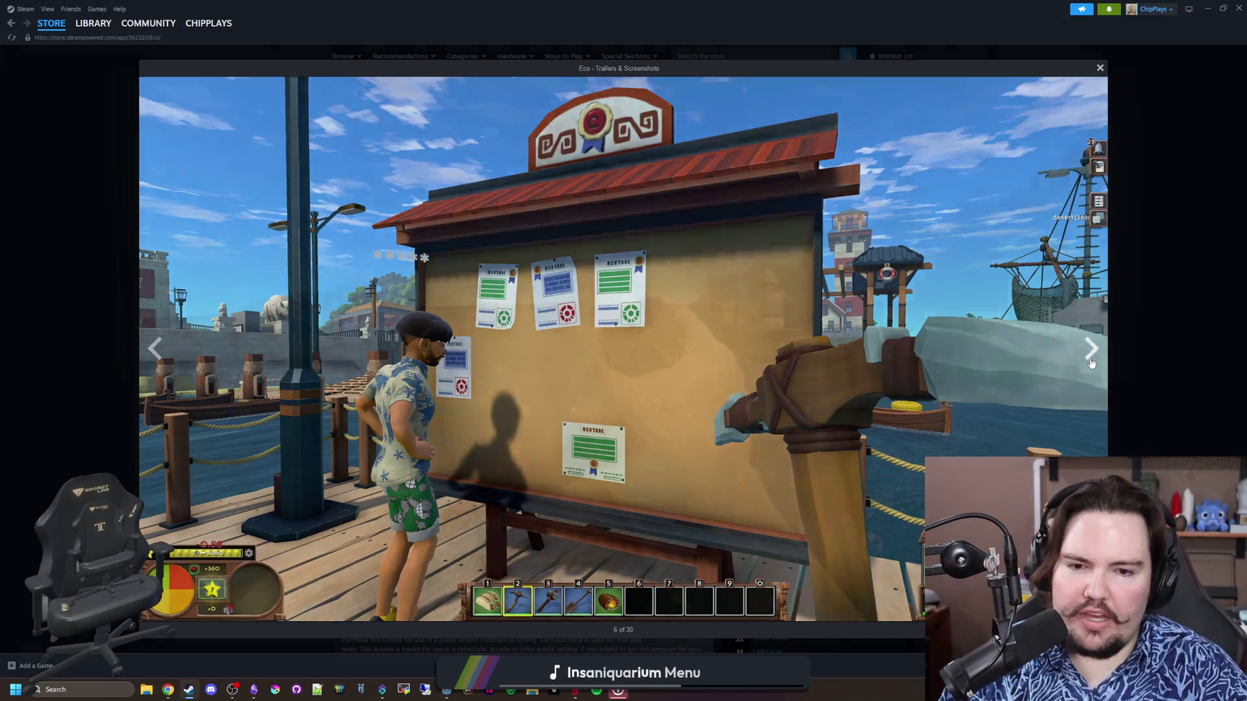
click(1091, 362)
click(1090, 362)
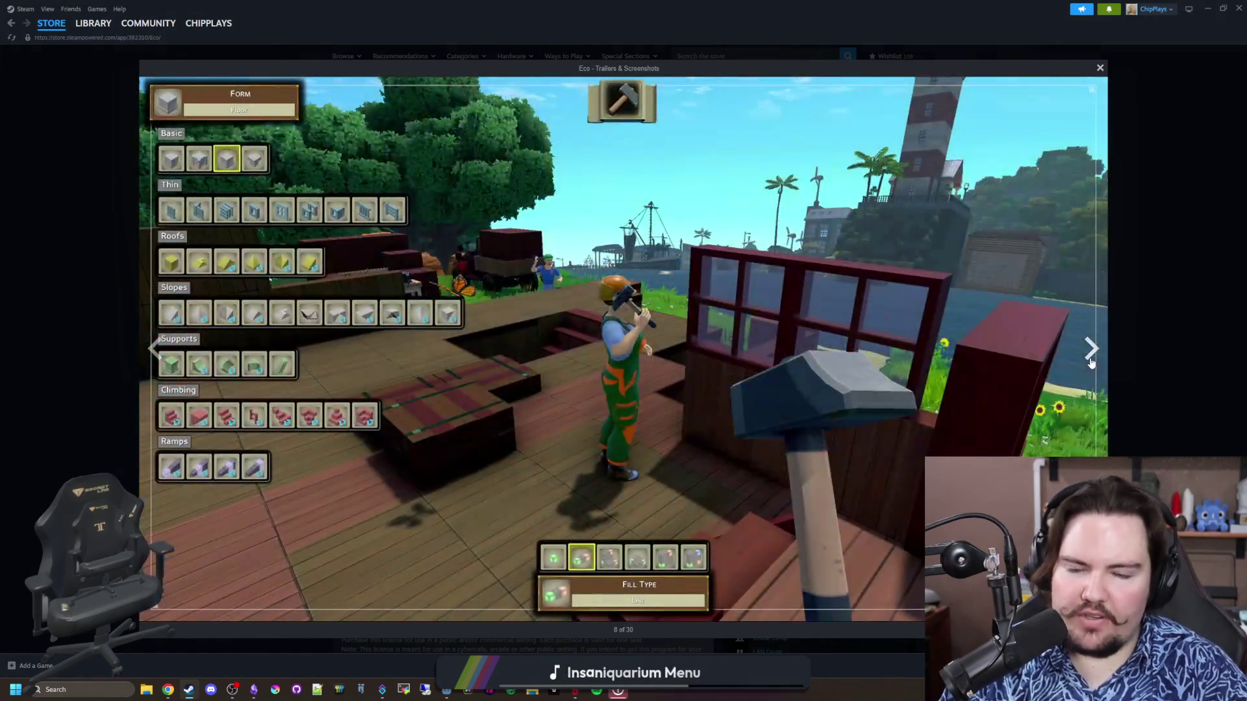
click(1091, 363)
click(1091, 362)
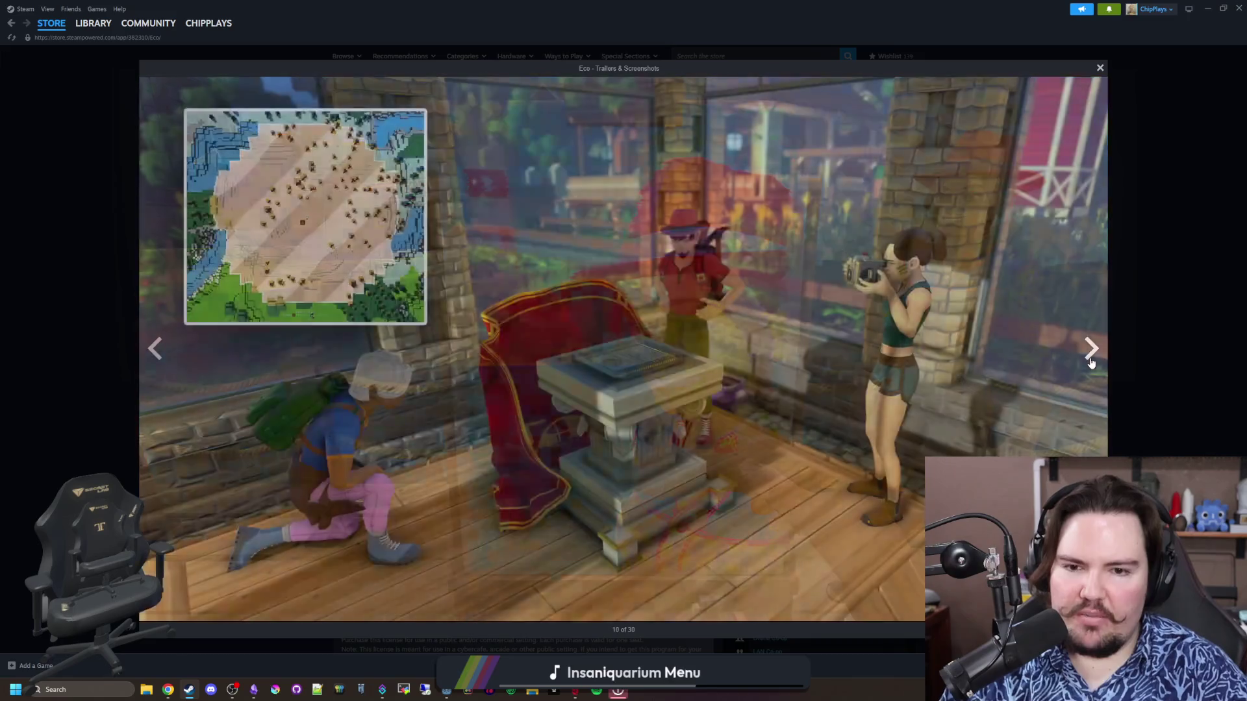
click(1091, 362)
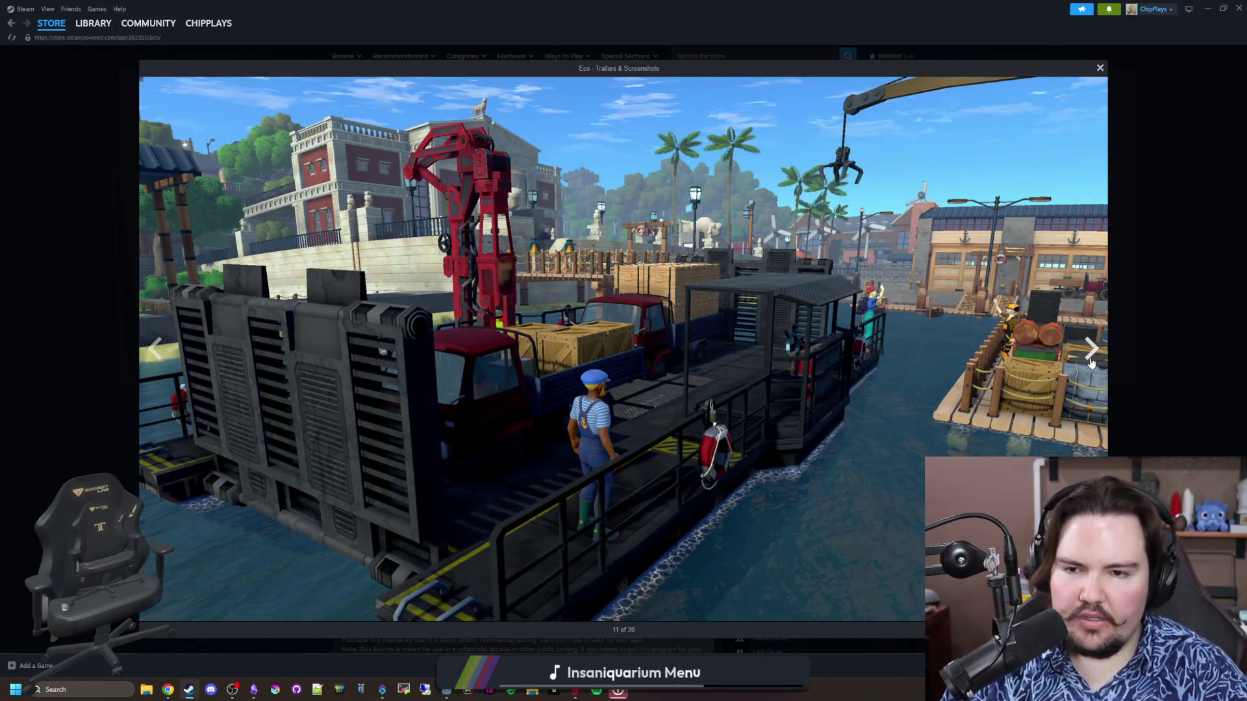
click(1091, 362)
click(1091, 362)
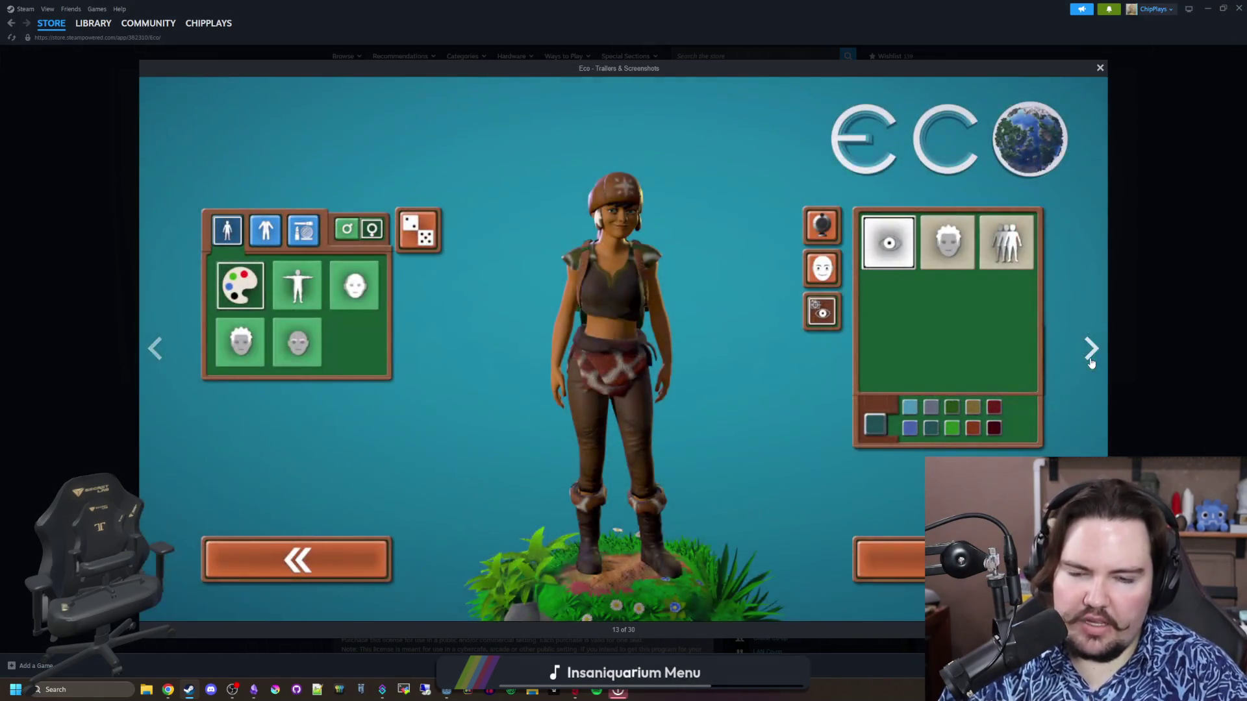
click(1091, 363)
click(1091, 362)
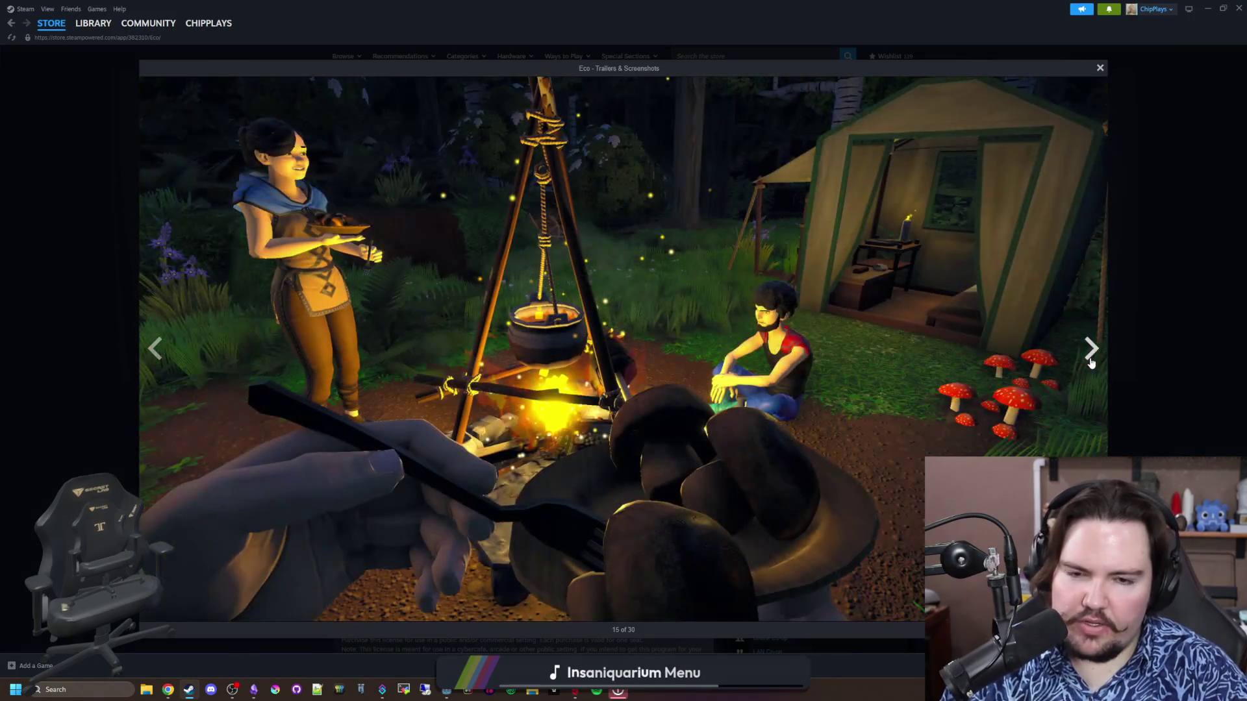
Continue past the factory and pollution map to the jaguar, wrapping around to the trailer and village shot
click(1090, 362)
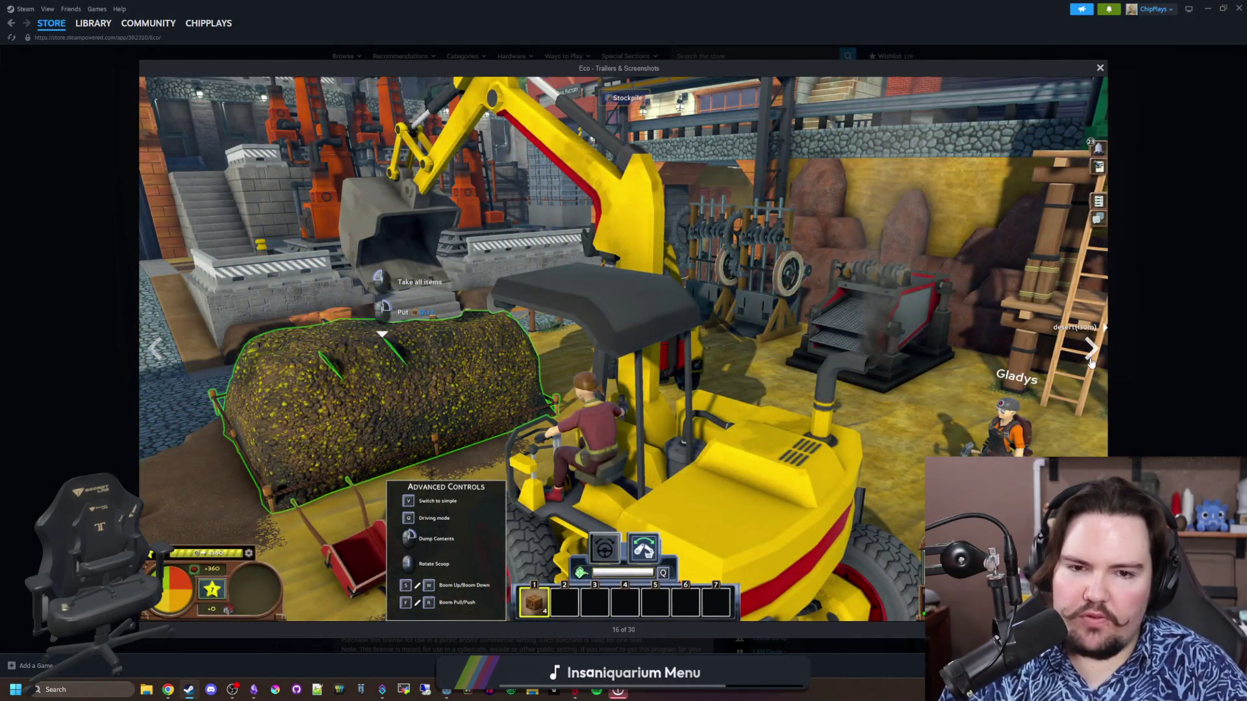
click(1091, 362)
click(1091, 363)
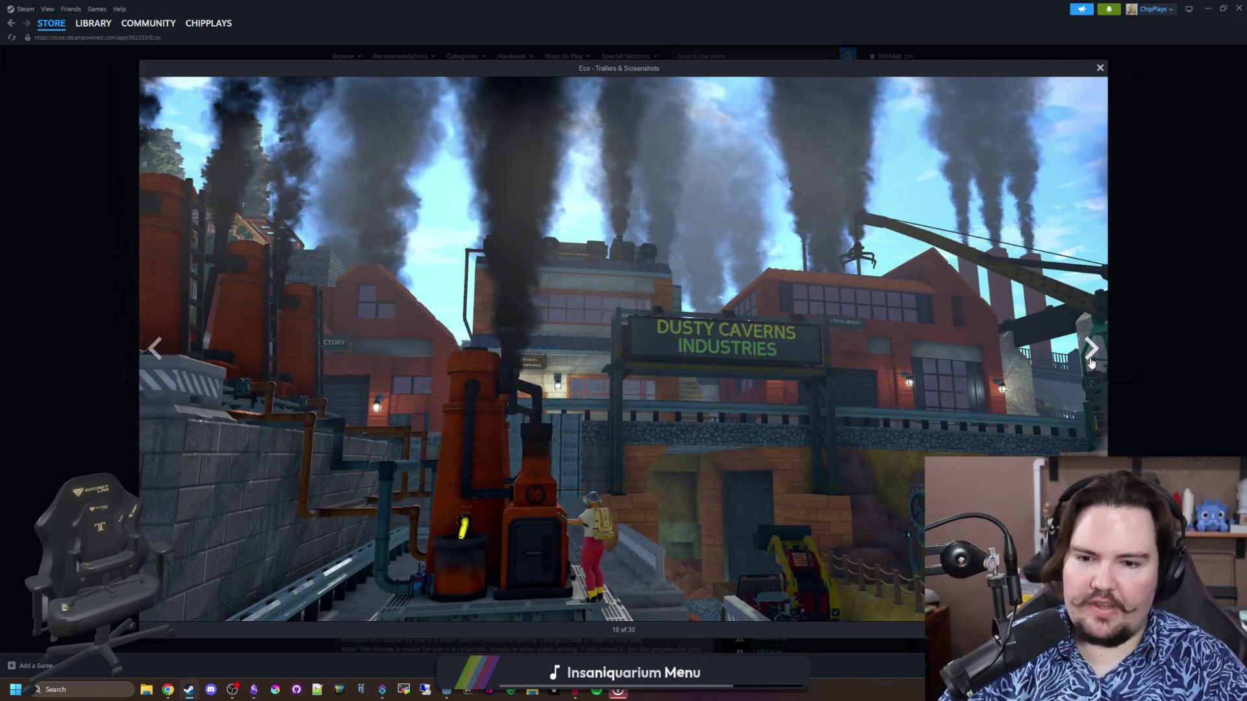
click(1091, 363)
click(1091, 362)
click(1091, 362)
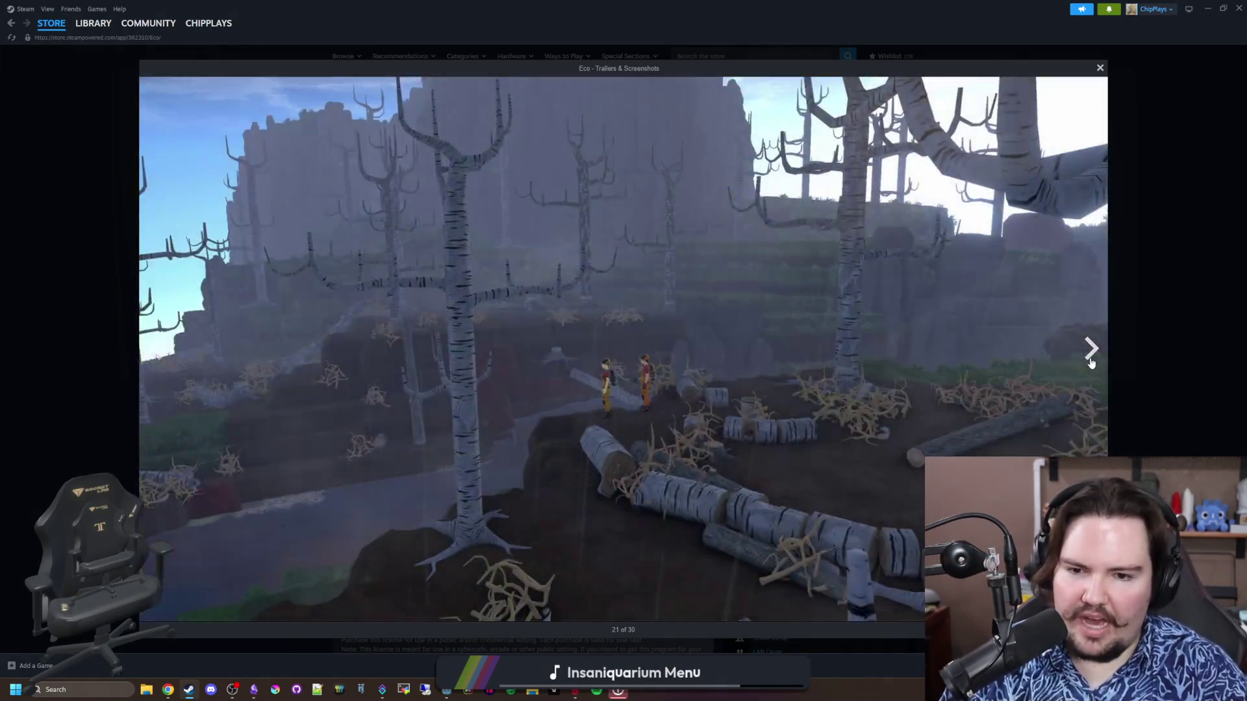
click(1091, 362)
click(1091, 362)
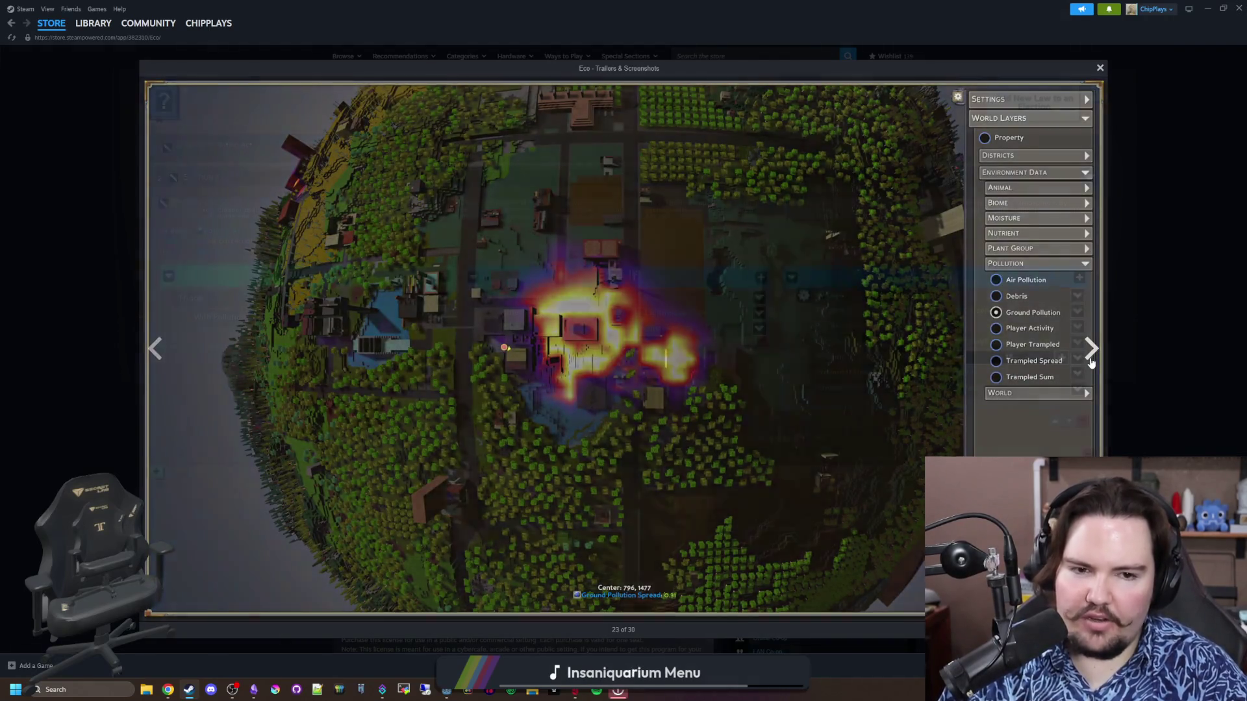
click(1091, 362)
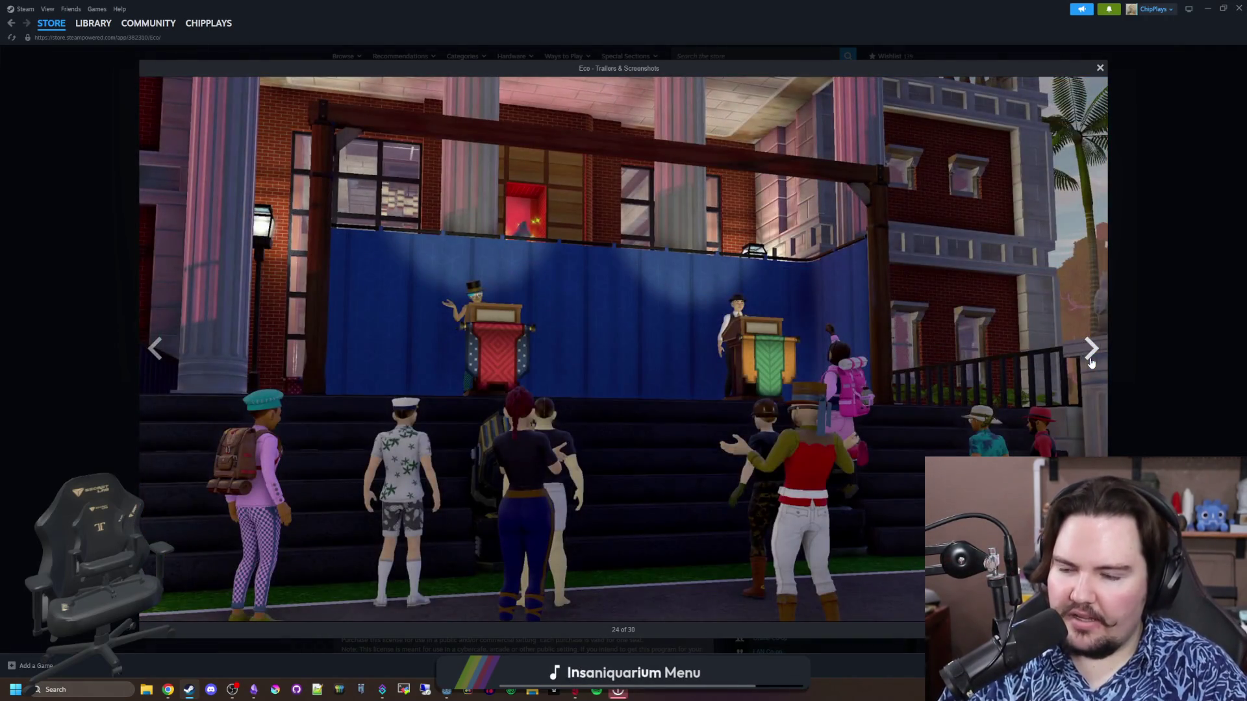
click(1091, 363)
click(1091, 363)
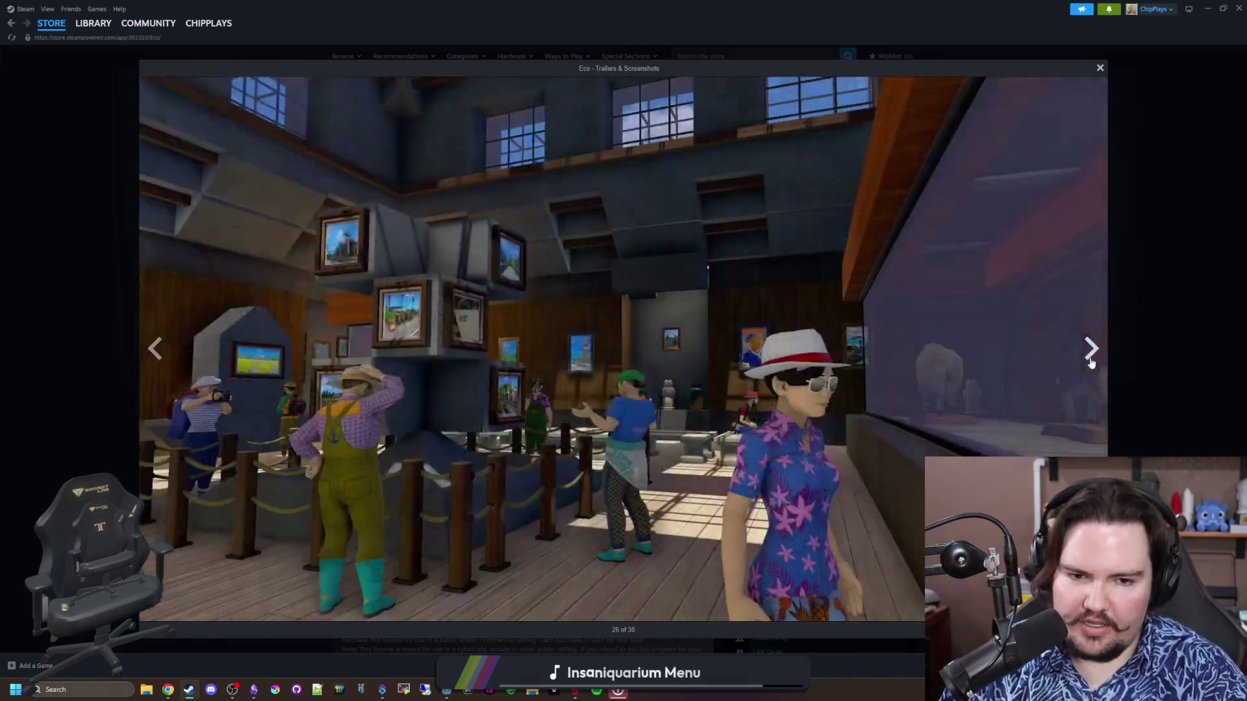
click(1091, 362)
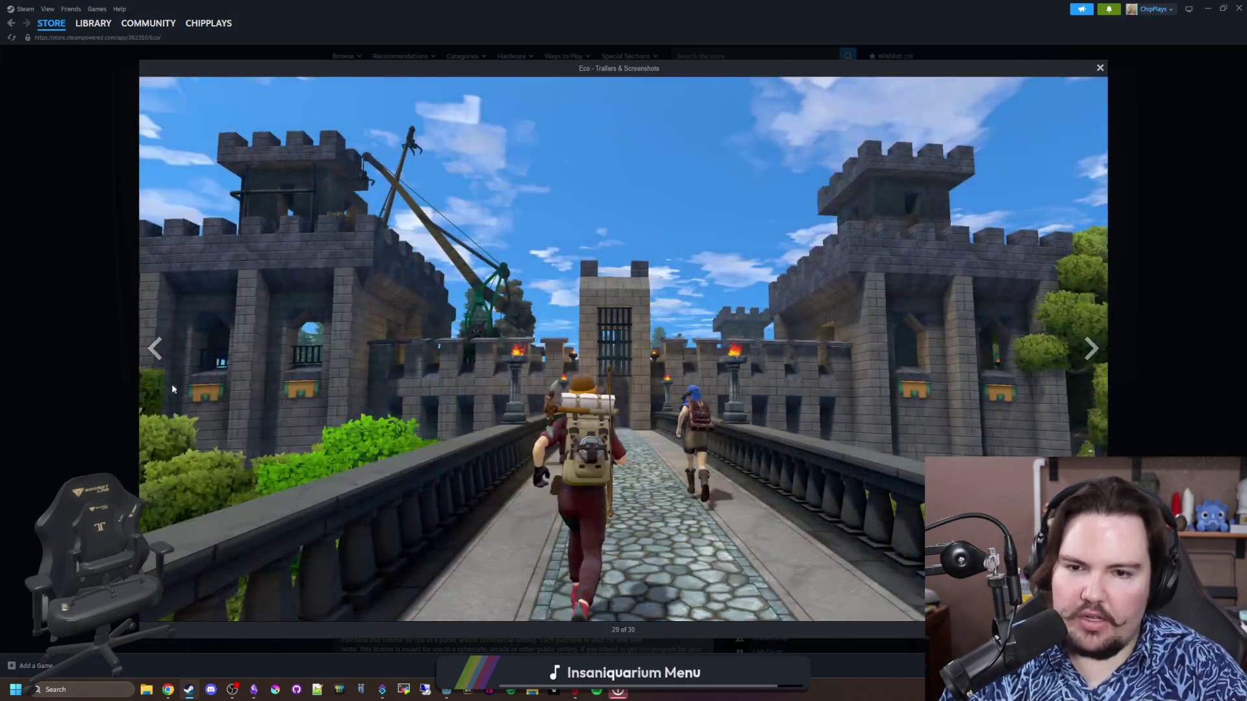
click(1090, 348)
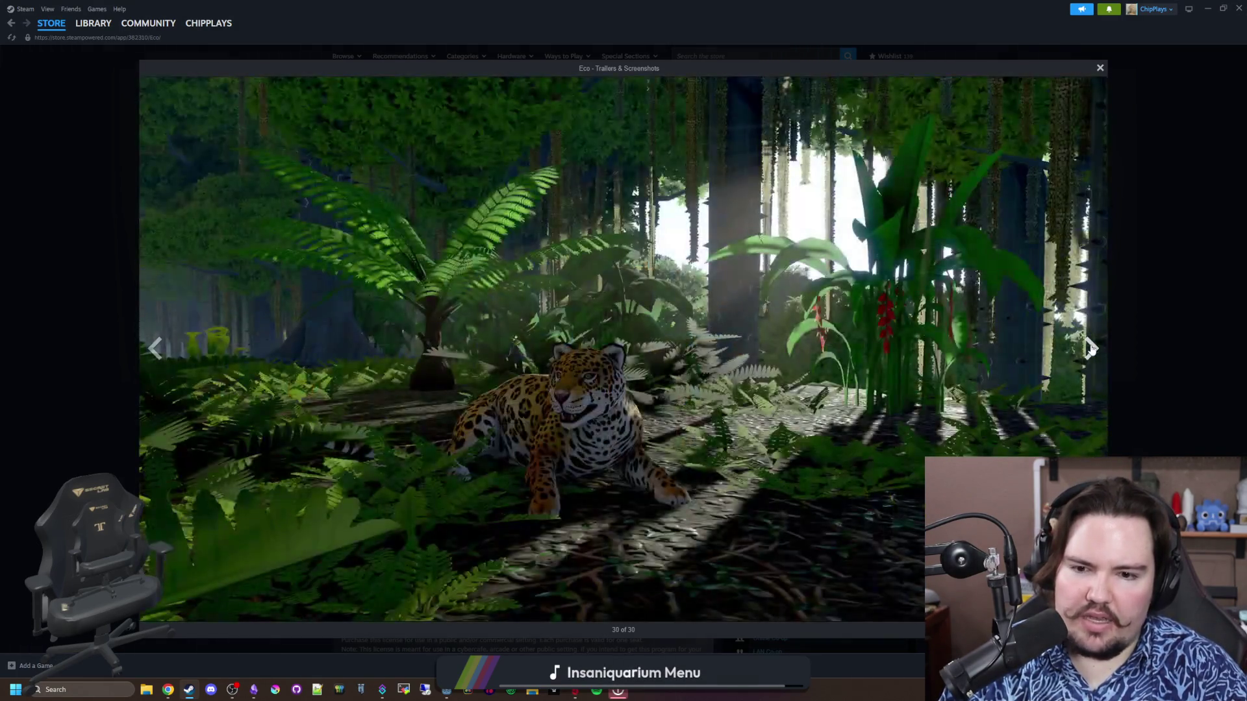
click(1091, 348)
click(1091, 348)
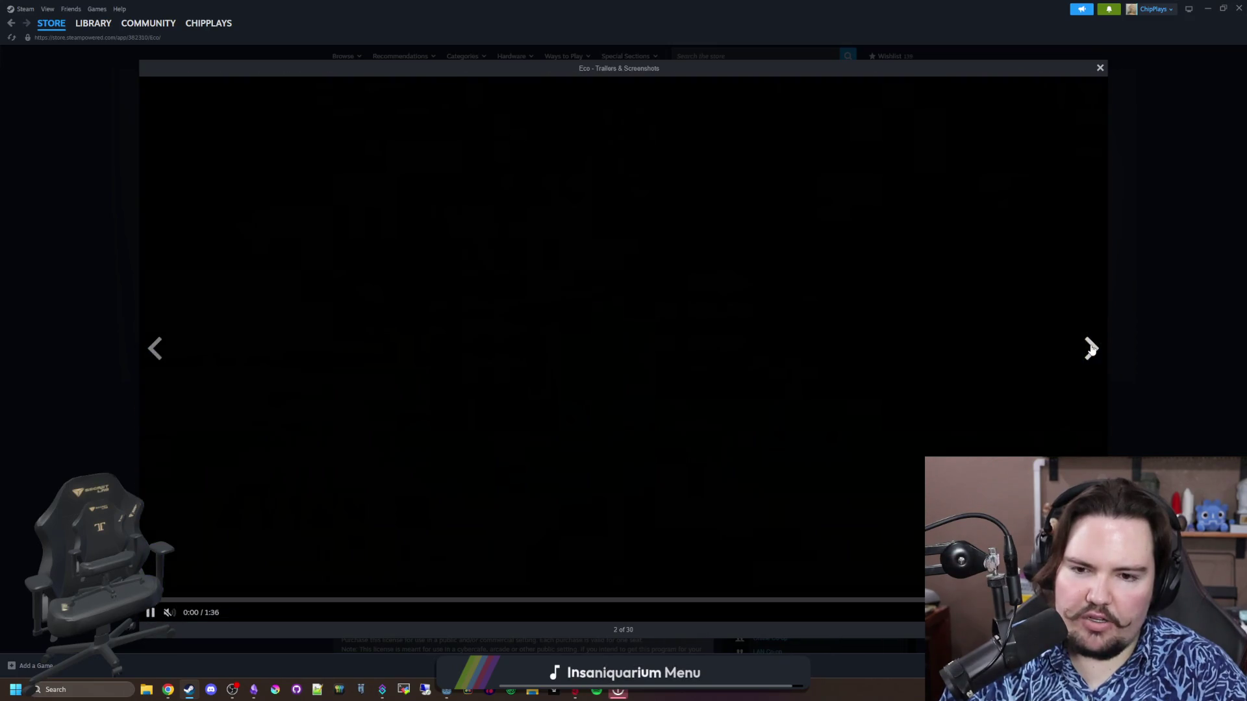
click(1091, 348)
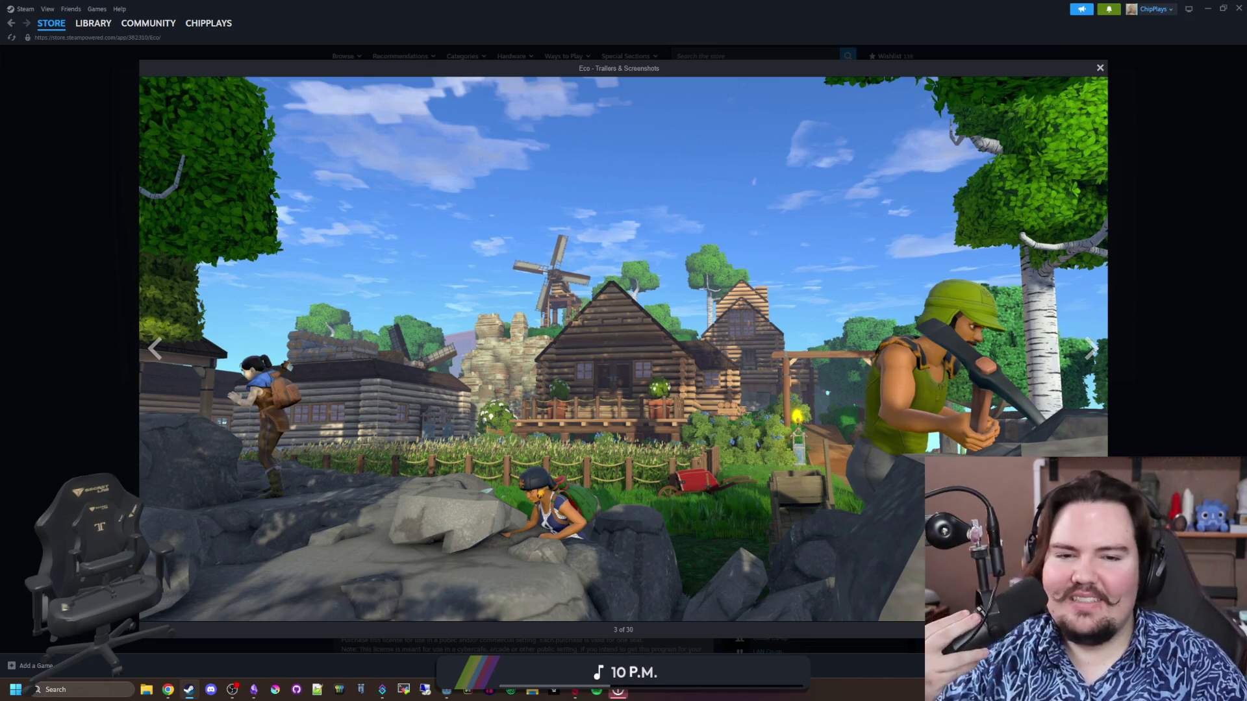
Close the Eco gallery, jump to the customer reviews, and skim the top review
click(1239, 339)
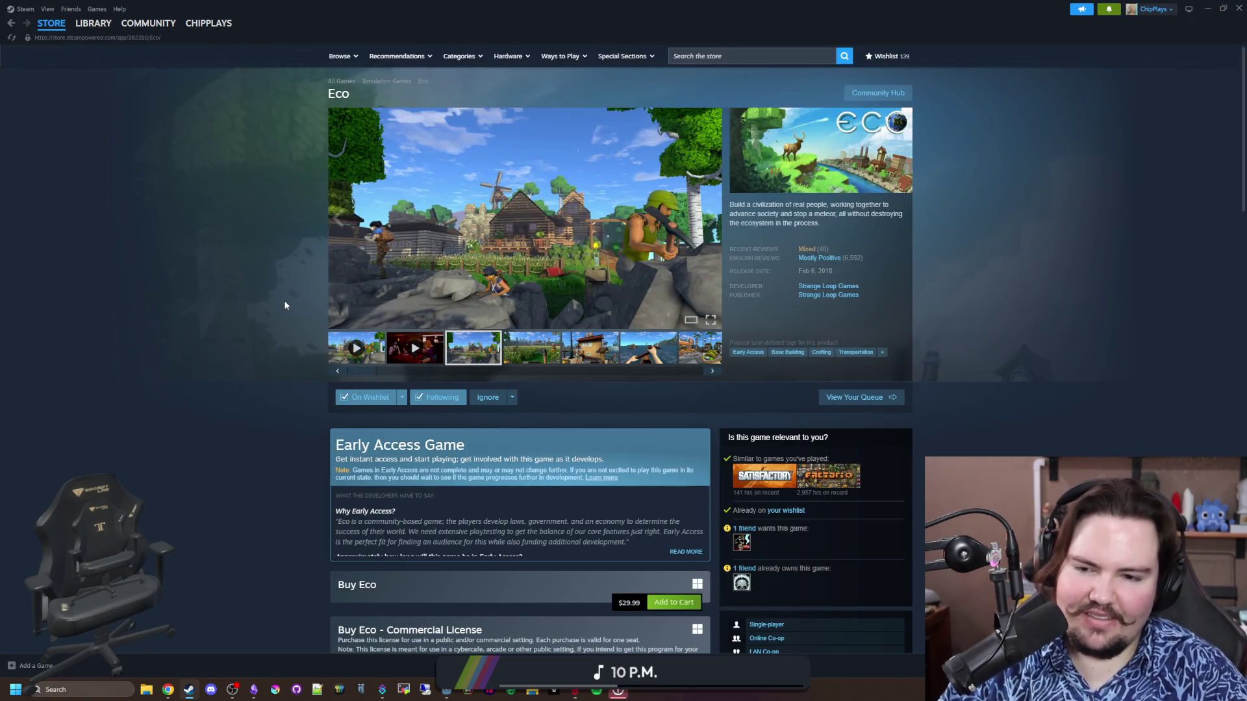
click(819, 252)
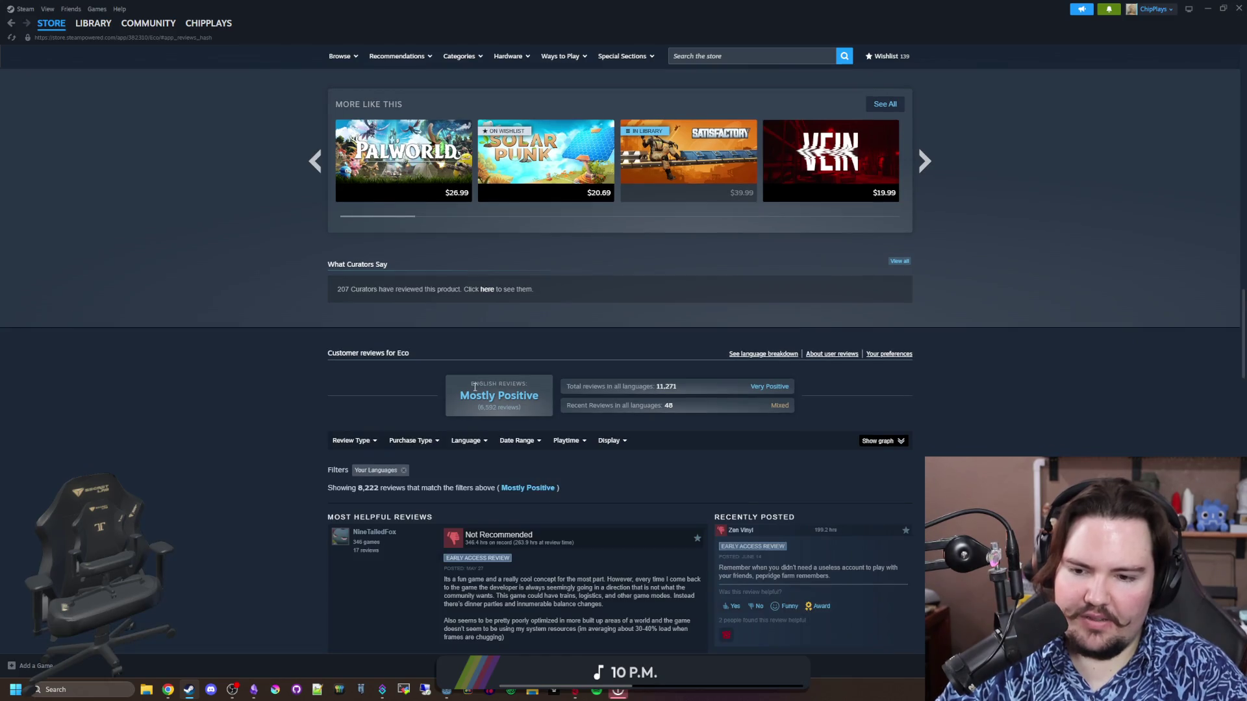
scroll(624, 380, down, 3)
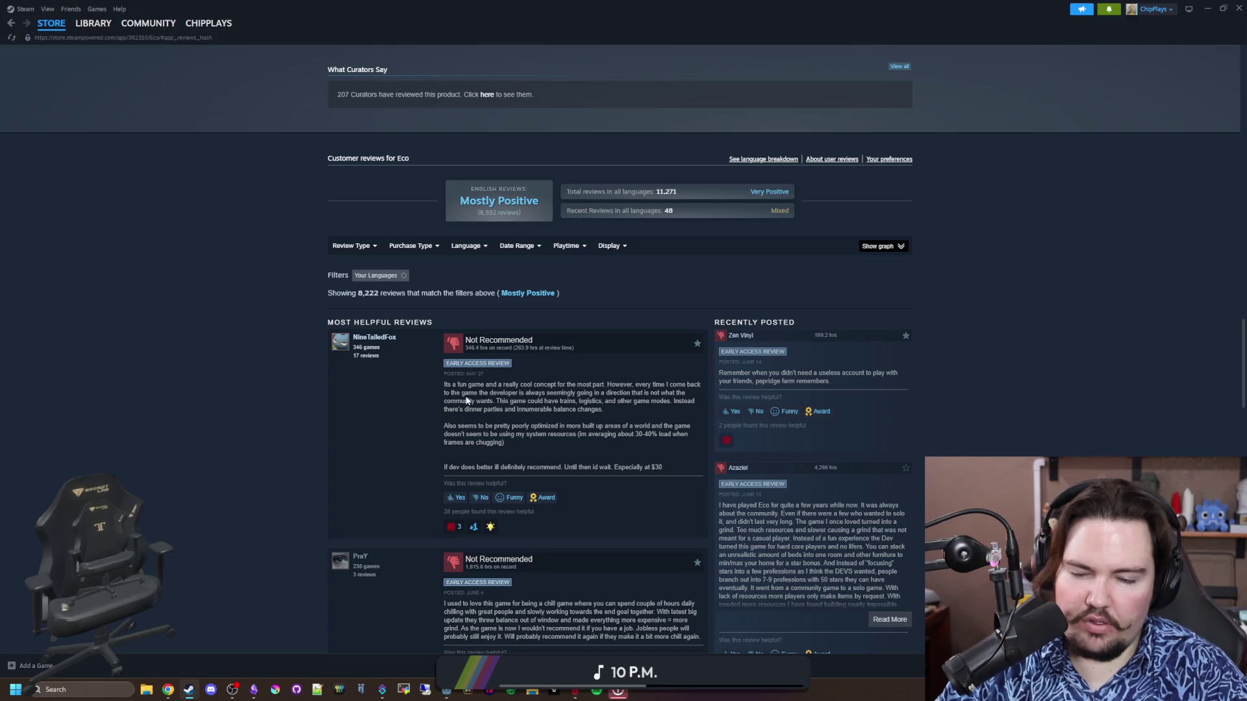
drag(465, 400, 590, 409)
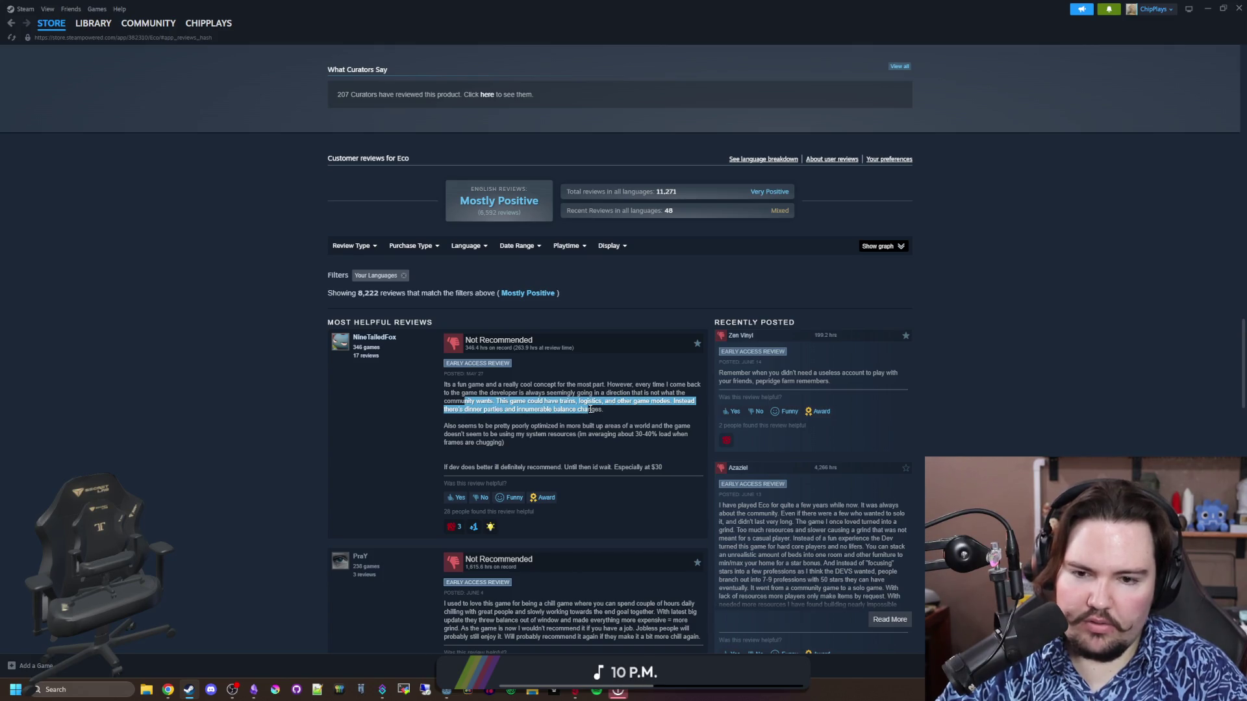
click(482, 416)
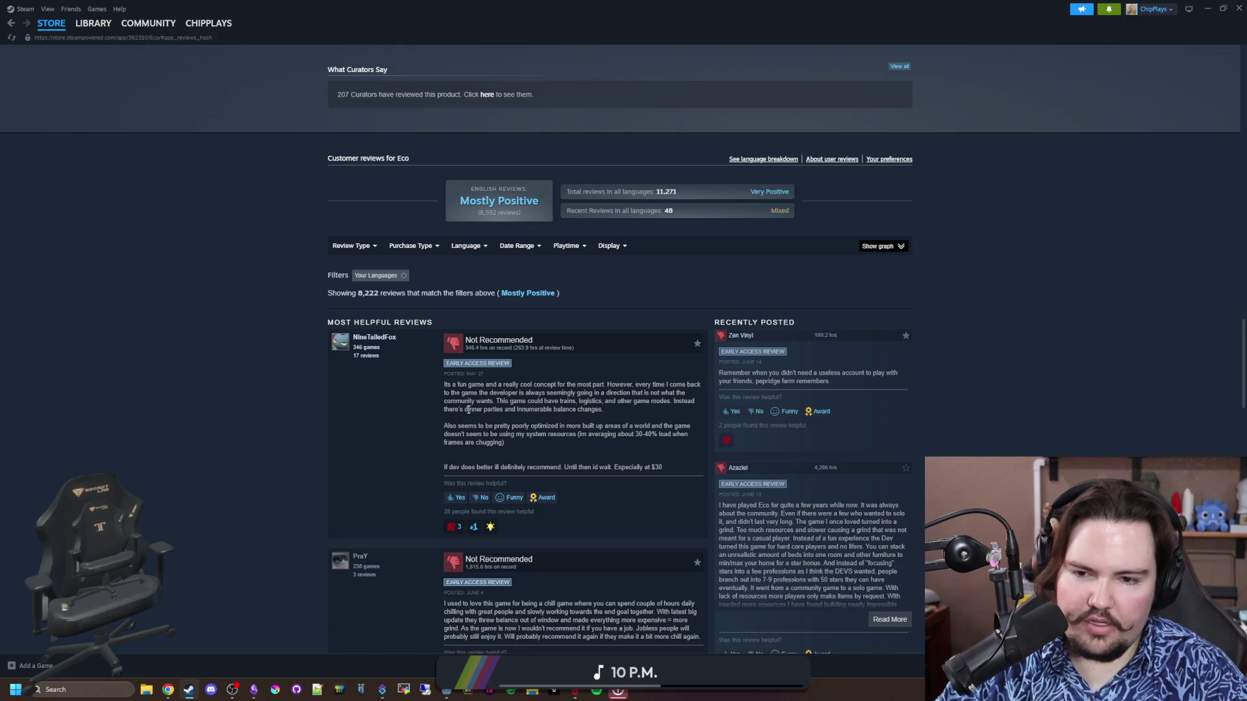
Scroll further through the Eco reviews, return to the page top, and restore the Steam window
scroll(500, 411, down, 1)
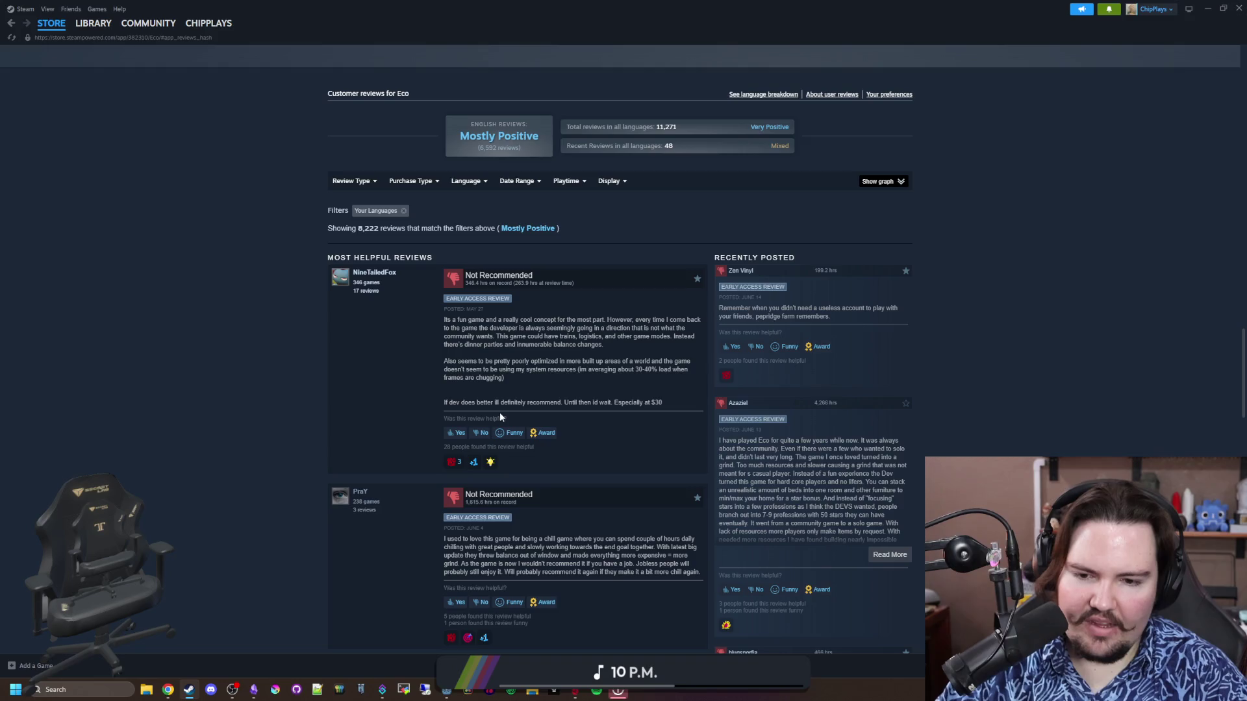
scroll(500, 413, down, 2)
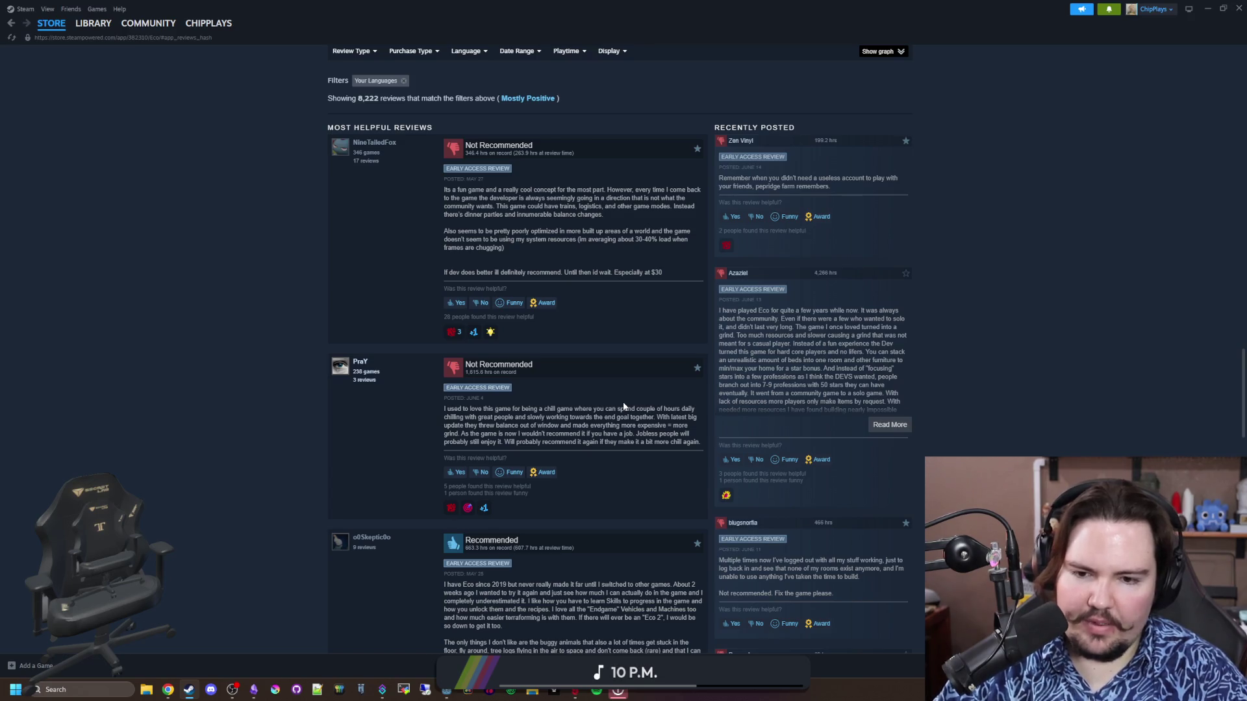
scroll(623, 405, down, 4)
key(Home)
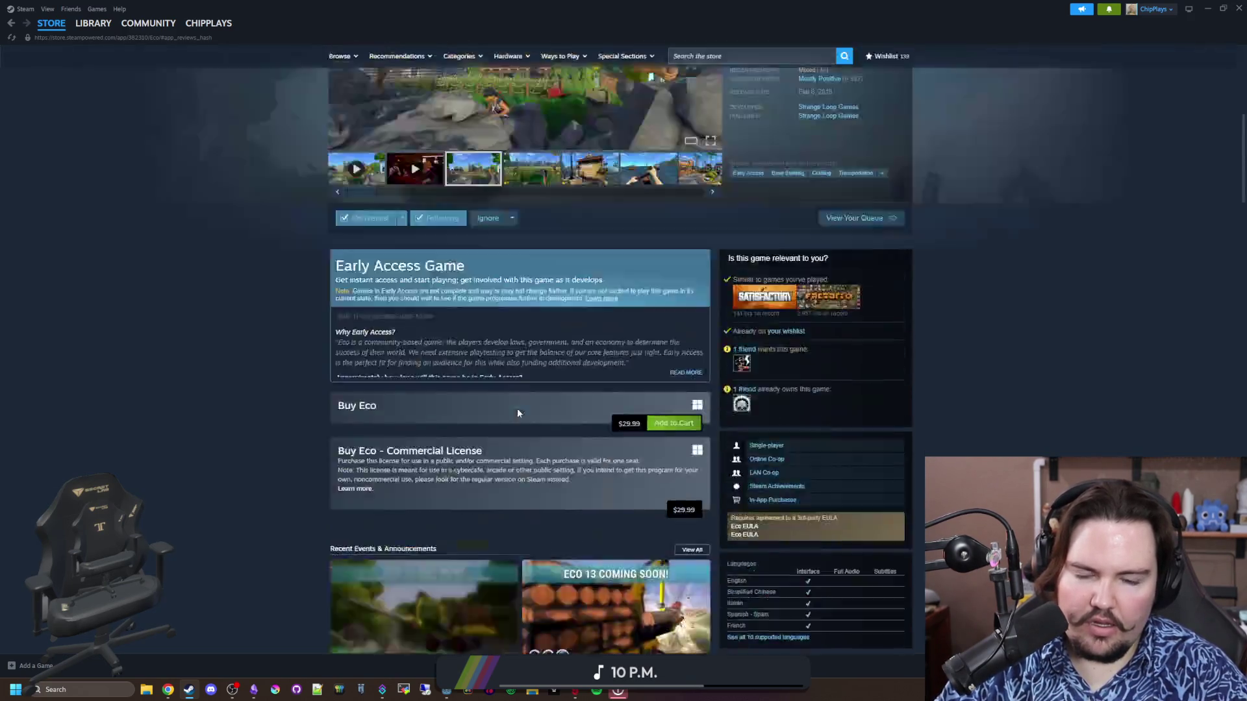
mouse_move(495, 5)
mouse_down()
mouse_move(487, 72)
mouse_move(532, 402)
mouse_up()
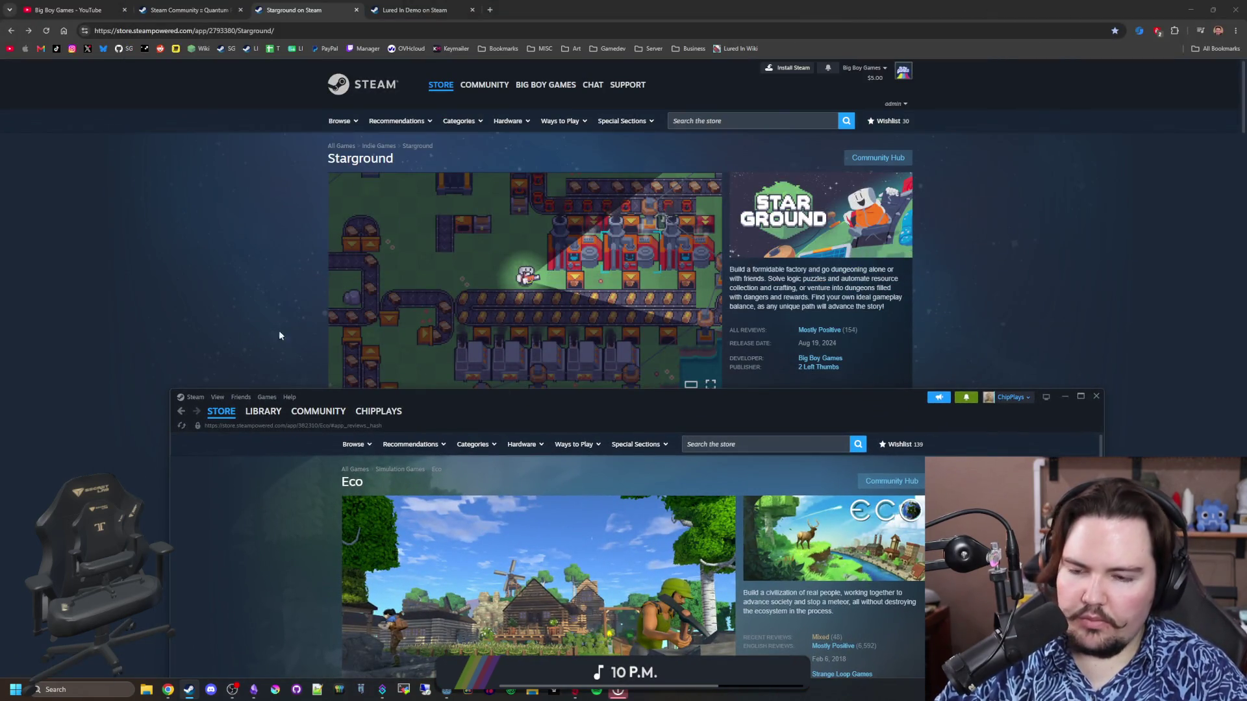
Close Steam, move Chrome aside and minimize it, and click into the Lured In note
click(1096, 397)
drag(615, 5, 432, 388)
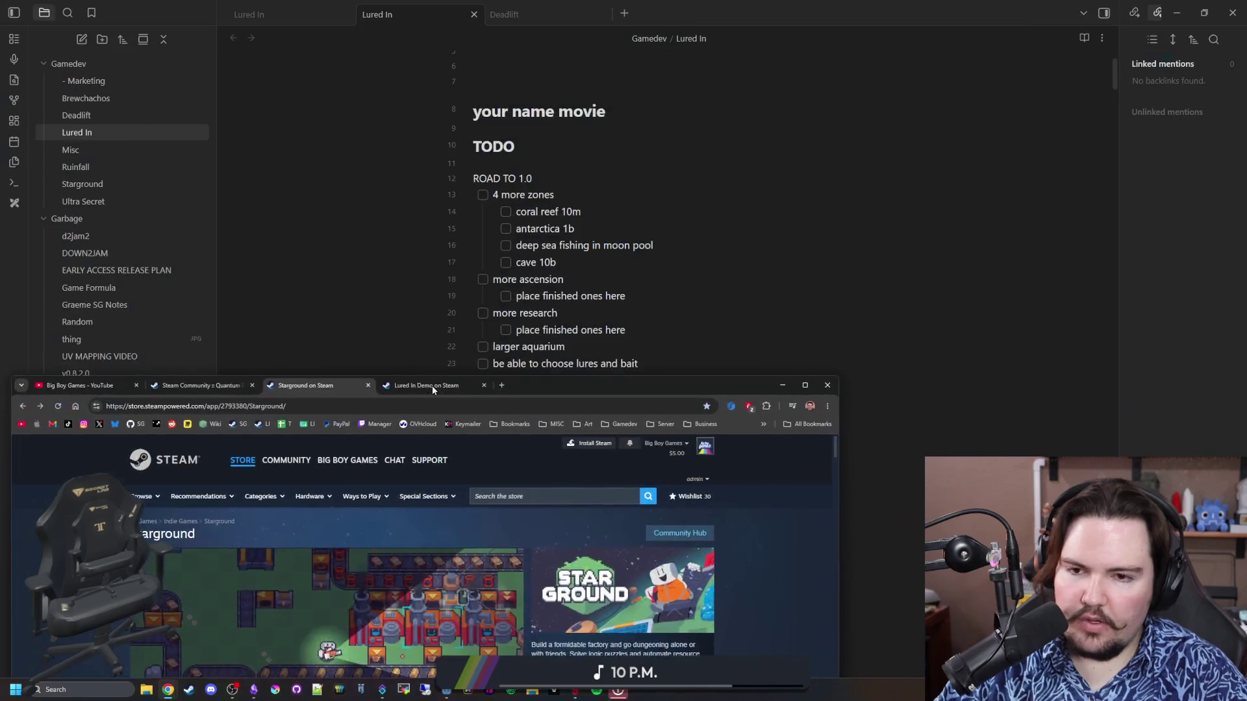
click(828, 385)
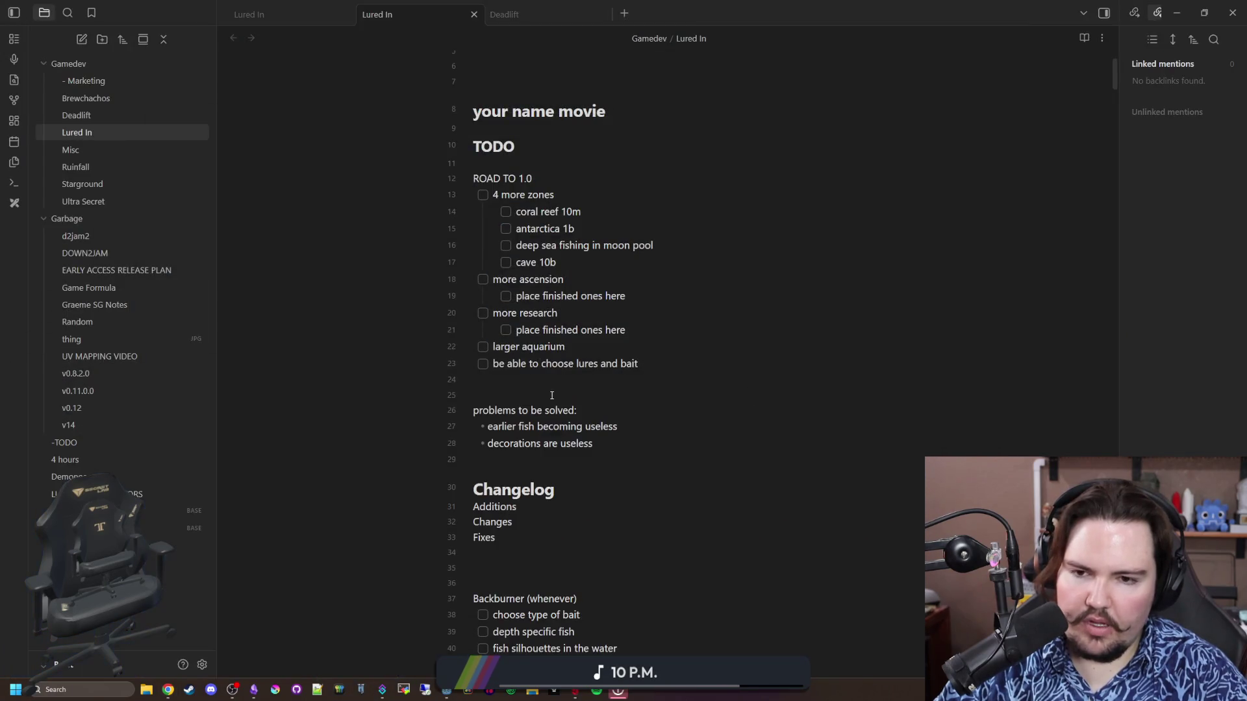
click(568, 391)
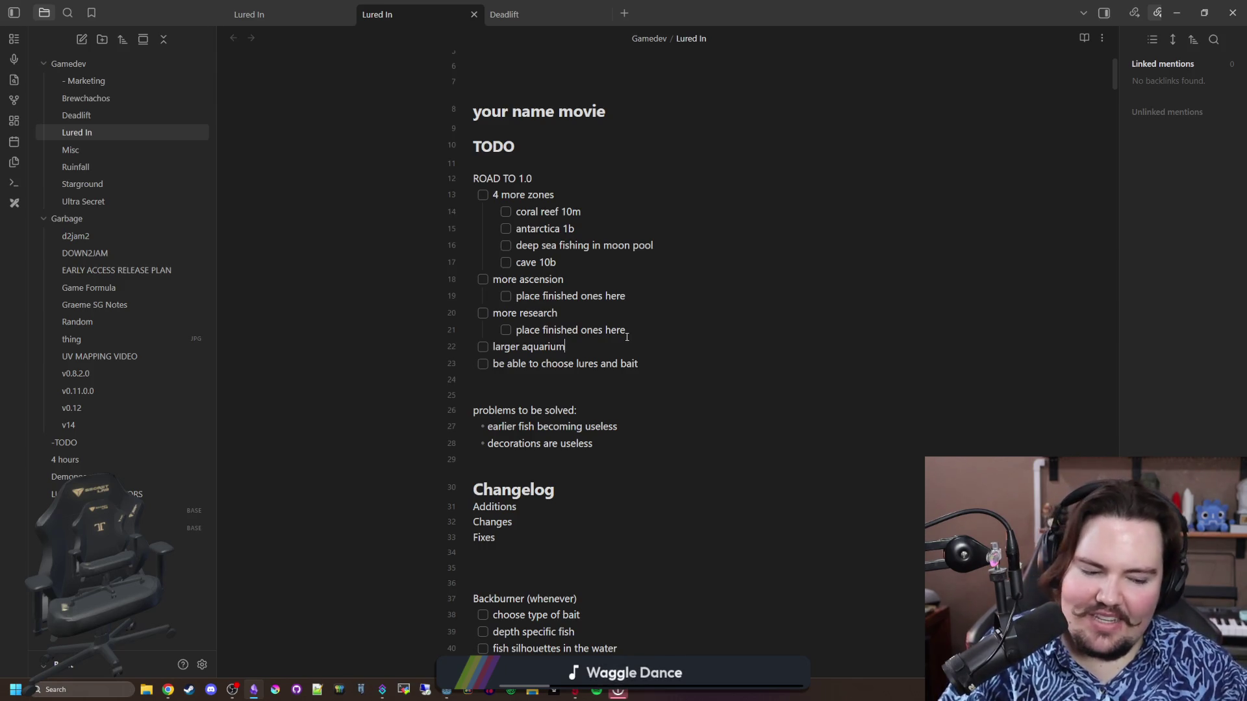
click(189, 690)
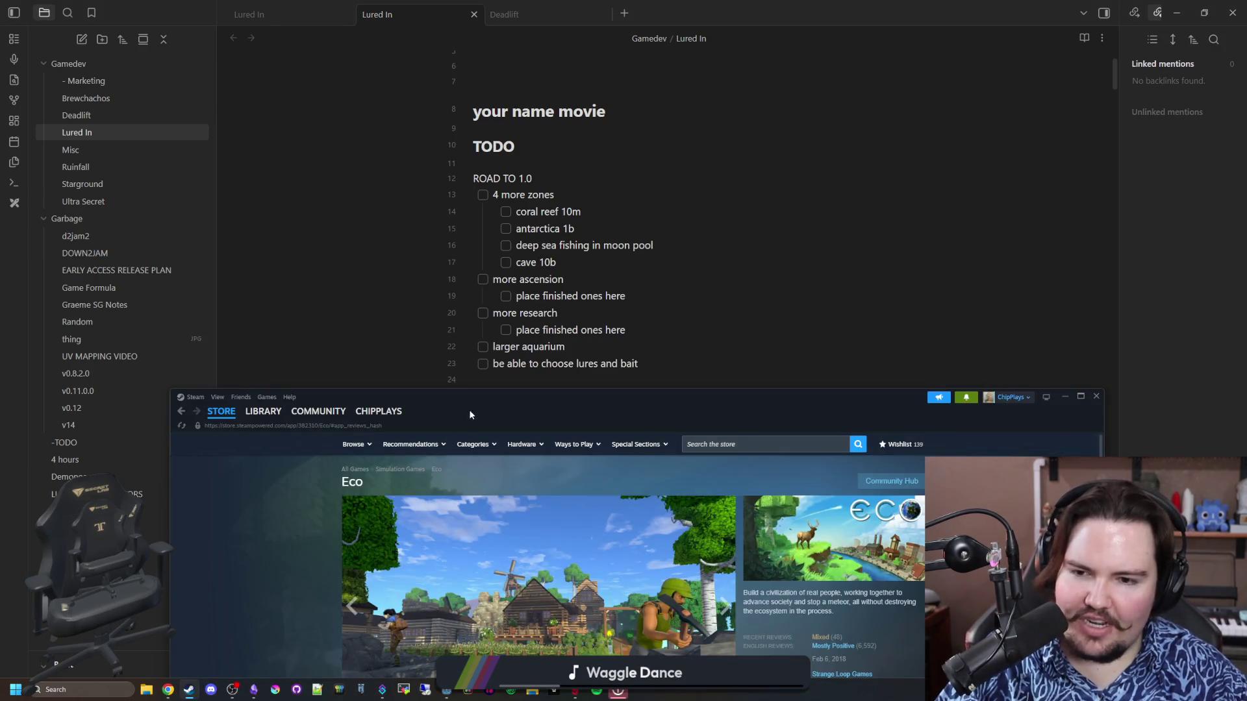
Find Stationeers in the Steam library with 'stat', open its store page, and enlarge screenshot 3 of 23
drag(474, 406, 464, 229)
click(256, 242)
click(296, 298)
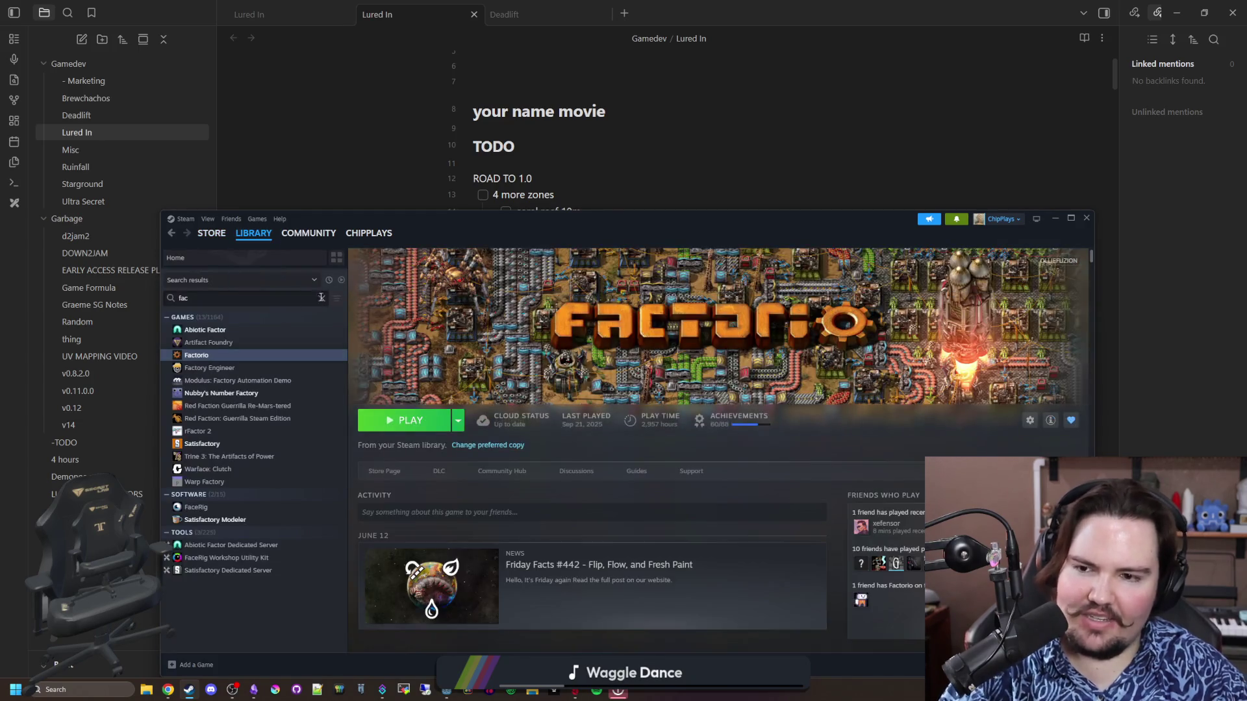
text(stat)
click(215, 368)
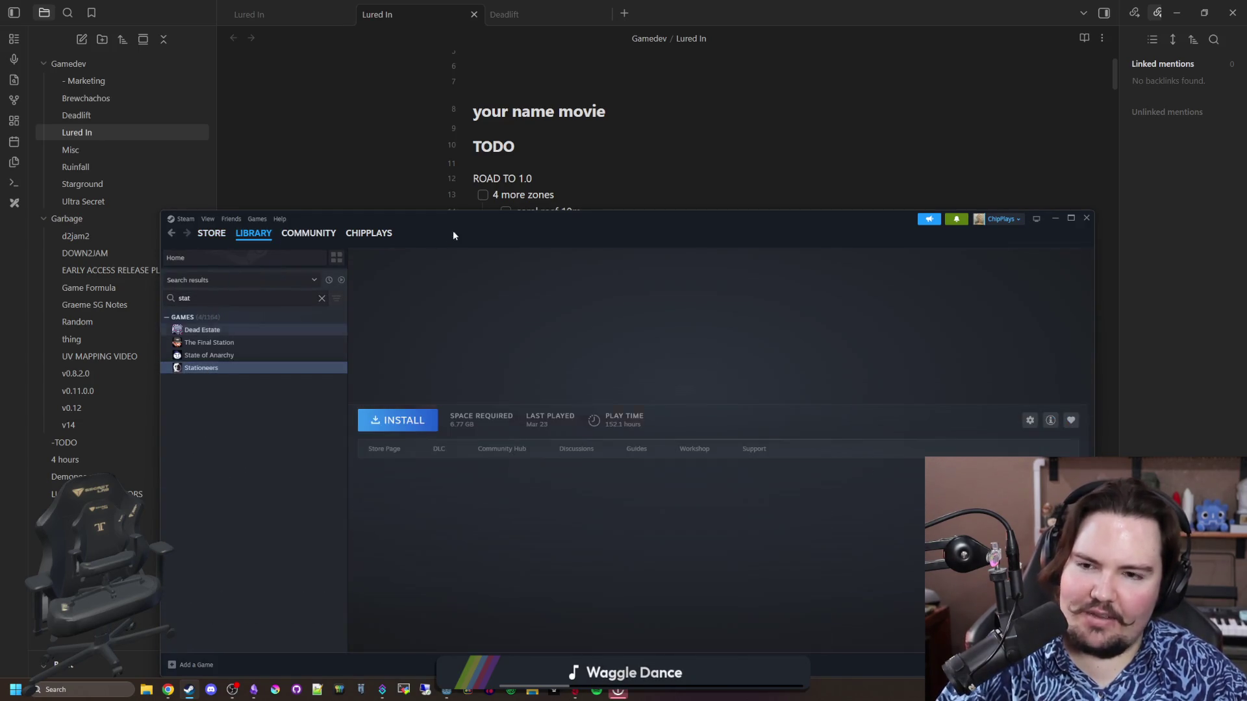
double_click(453, 232)
click(280, 241)
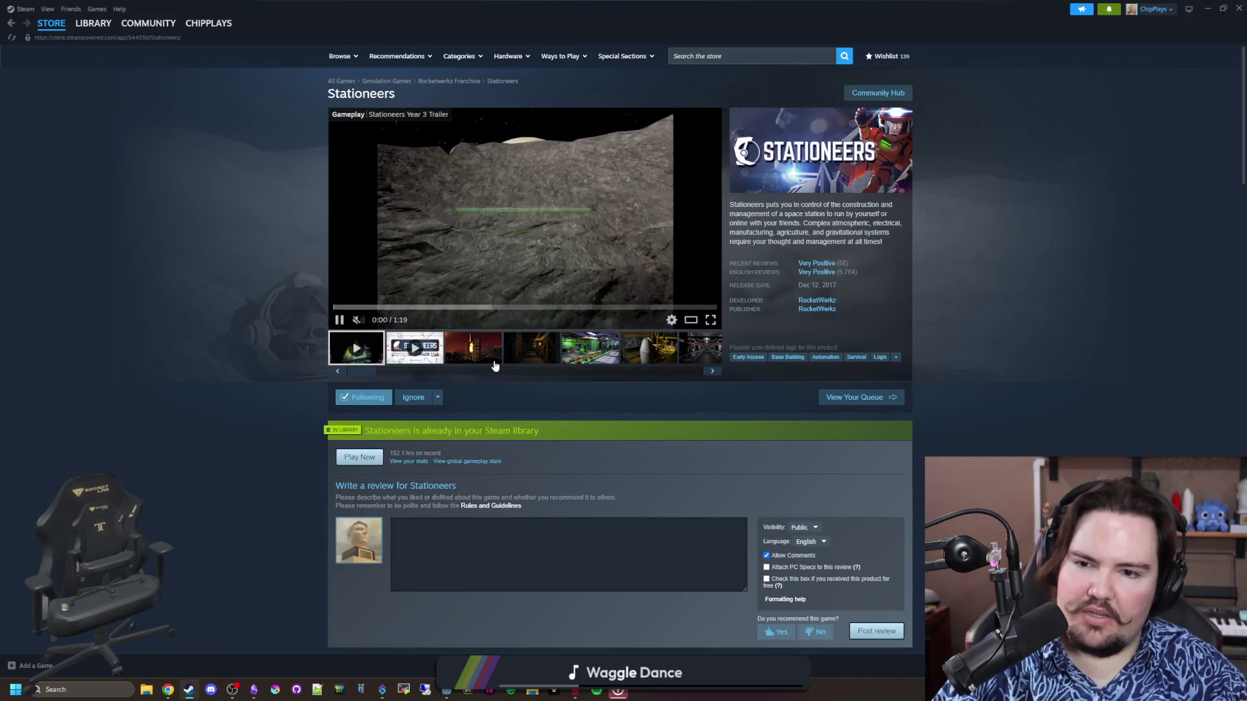
click(472, 347)
click(531, 259)
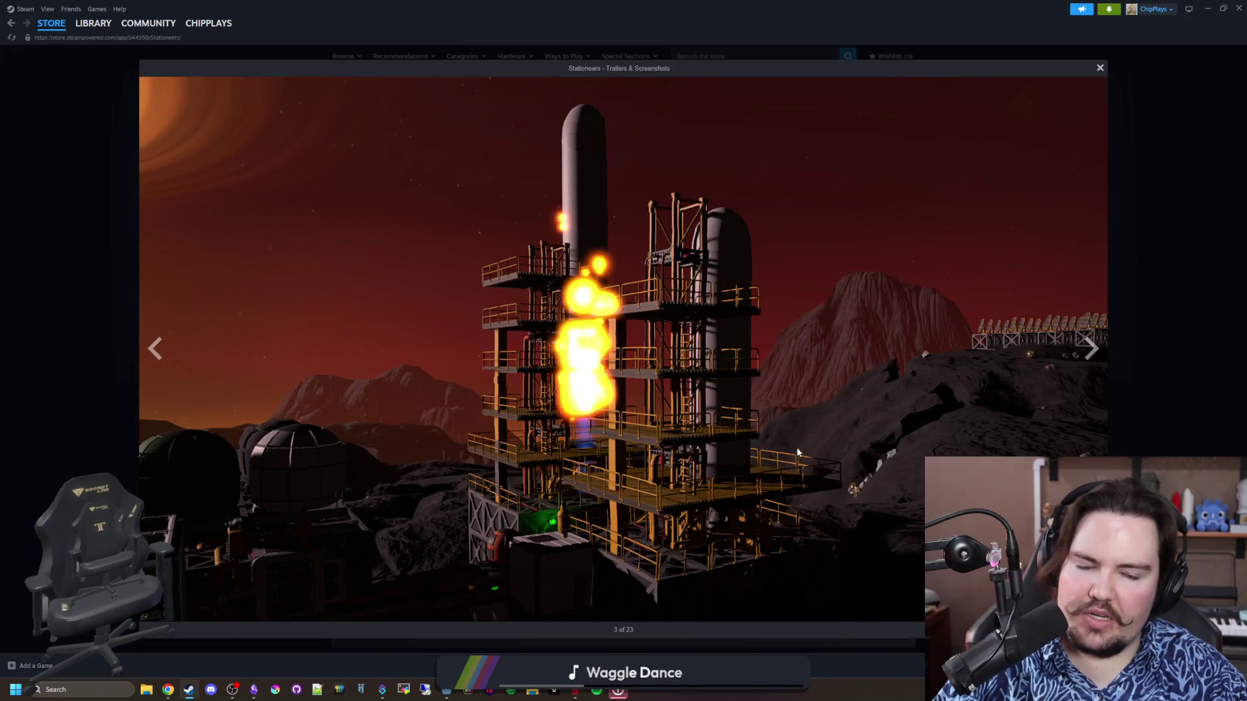
Page through the Stationeers screenshots past the farm room and planet shots
click(1091, 349)
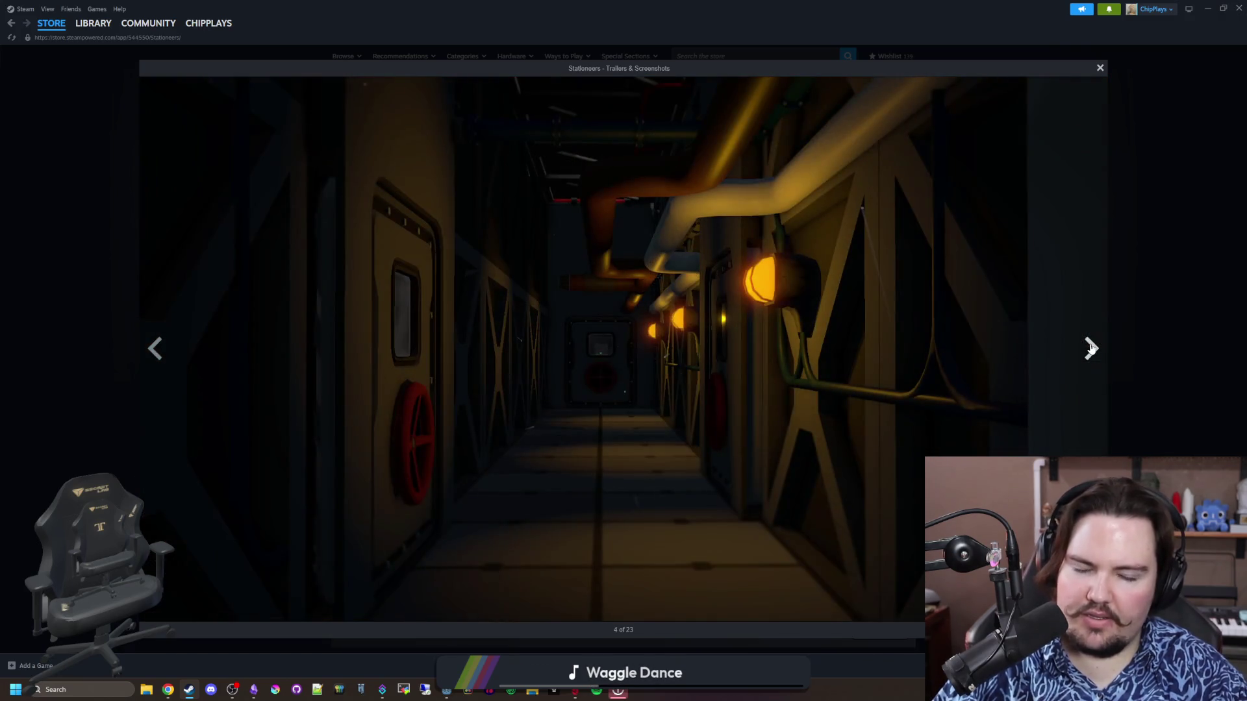
click(1091, 349)
click(1091, 349)
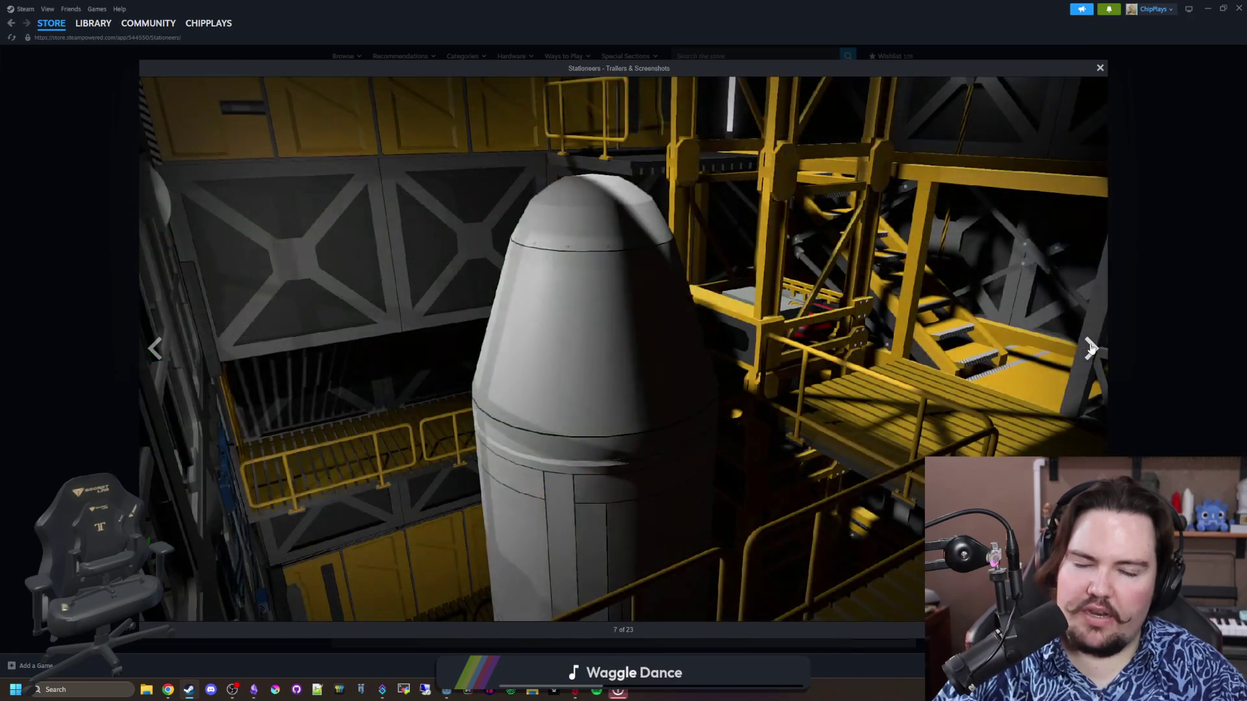
click(1091, 348)
click(1091, 349)
click(1091, 348)
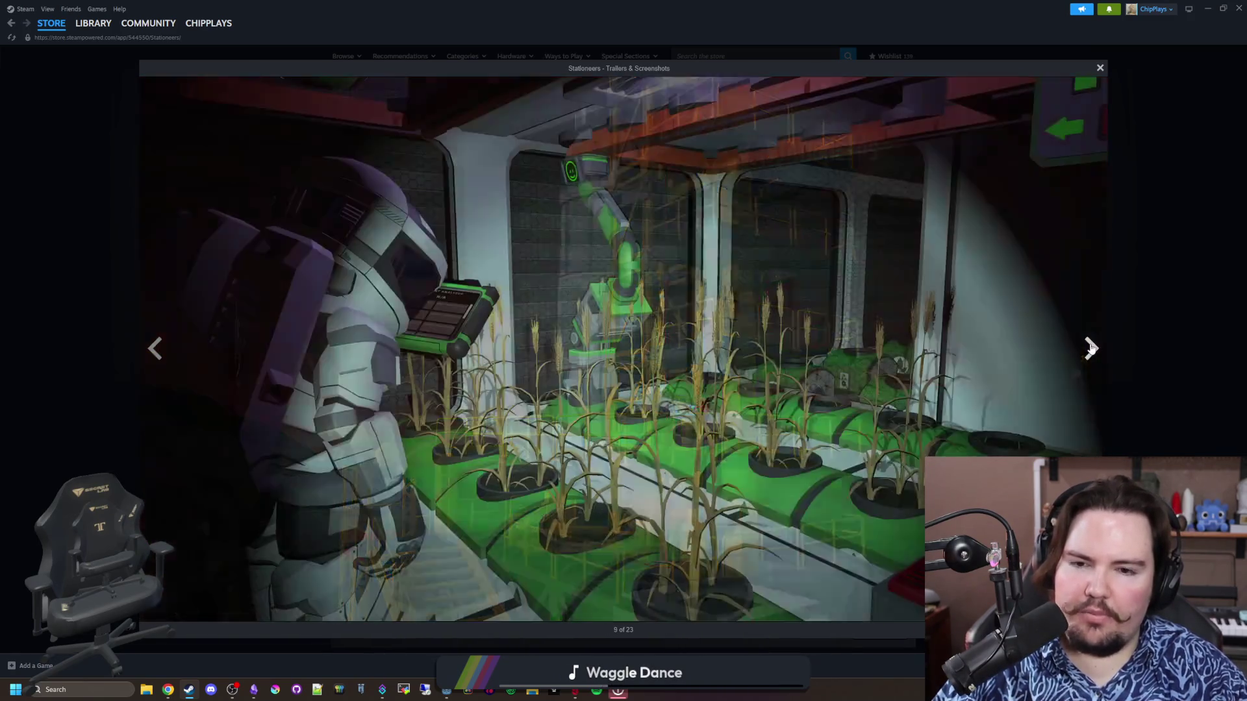
click(1091, 349)
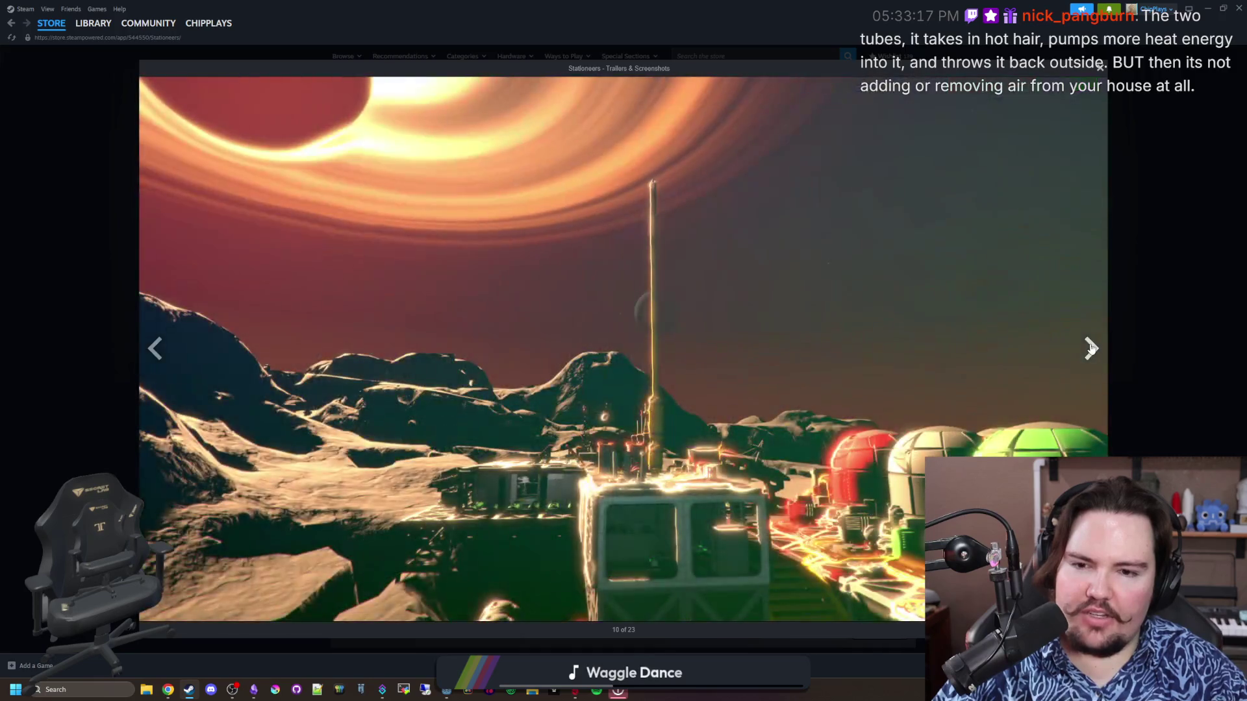
click(1091, 349)
Skip through the remaining screenshots, close the viewer, and drag Steam aside to reveal Obsidian
click(1091, 348)
click(1091, 349)
click(1091, 348)
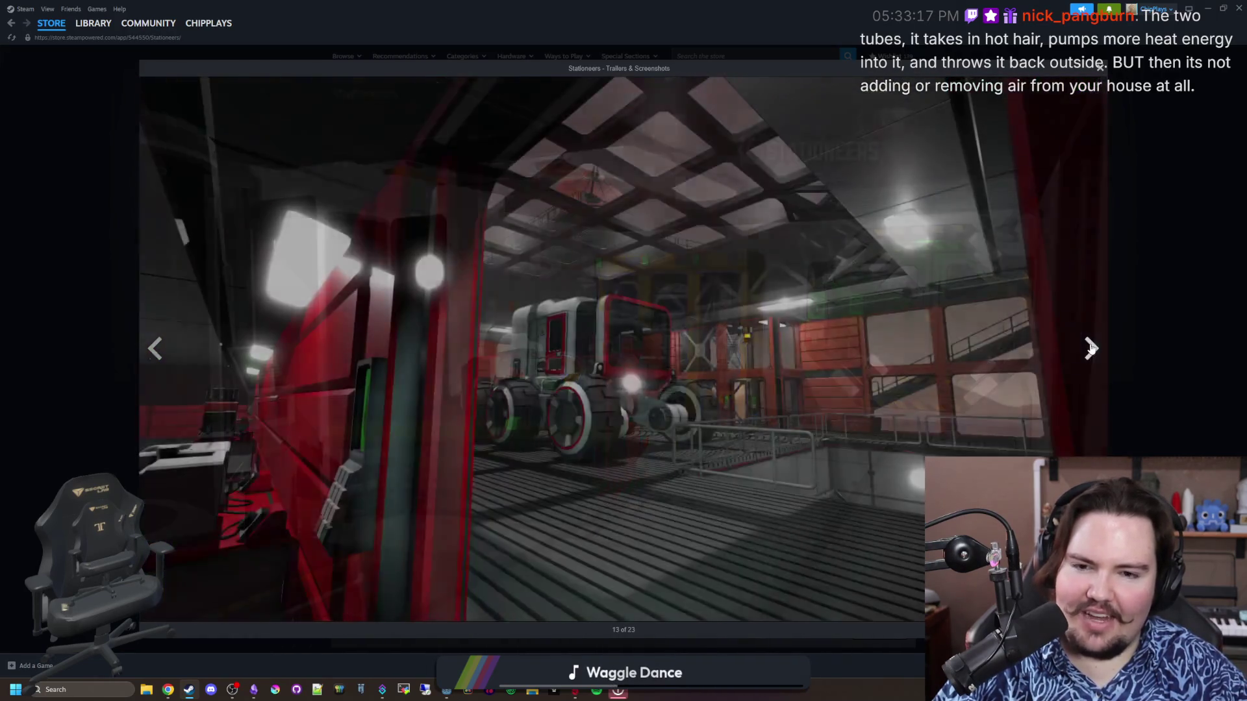
click(1091, 349)
click(1091, 349)
click(1091, 349)
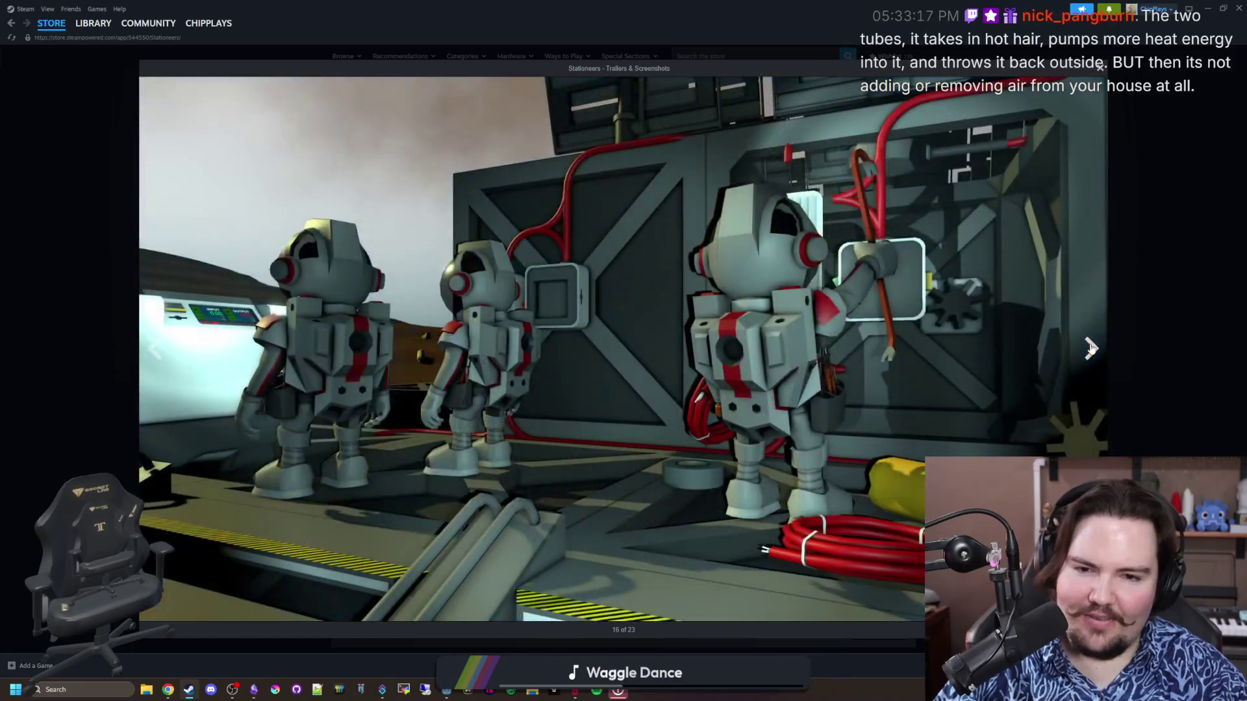
click(1091, 348)
click(1091, 349)
click(1091, 349)
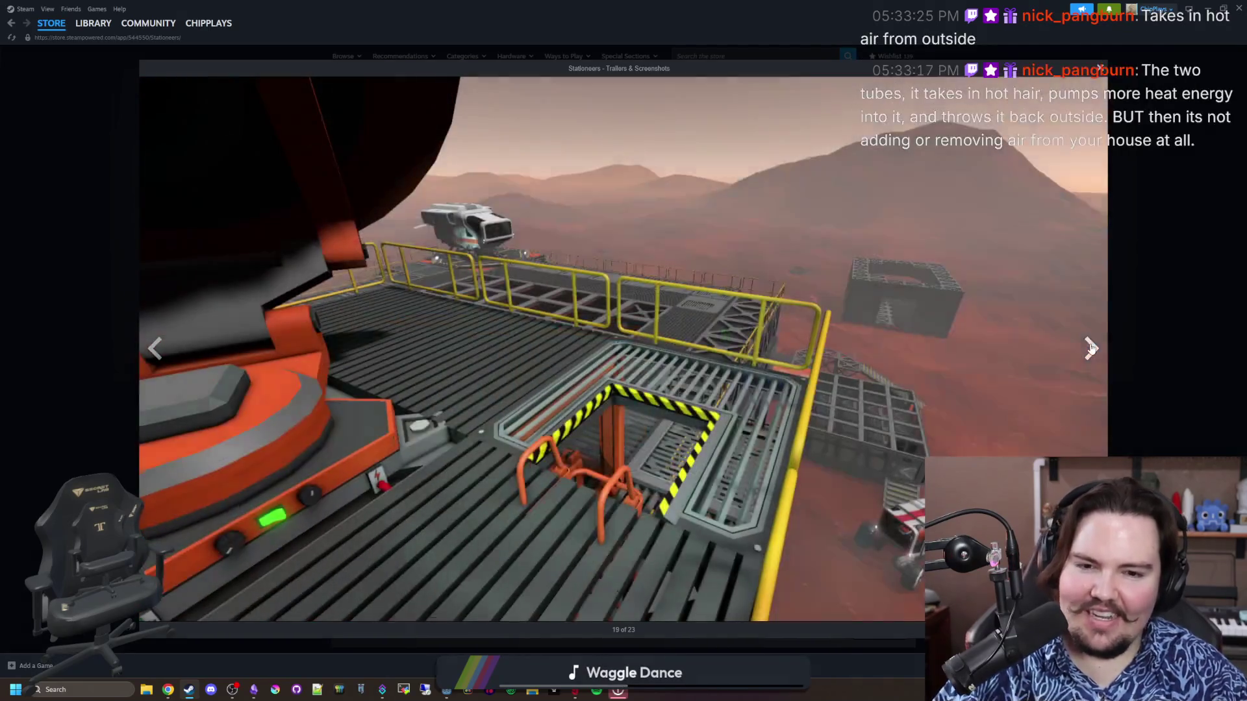
click(1091, 349)
click(1121, 334)
drag(796, 6, 623, 397)
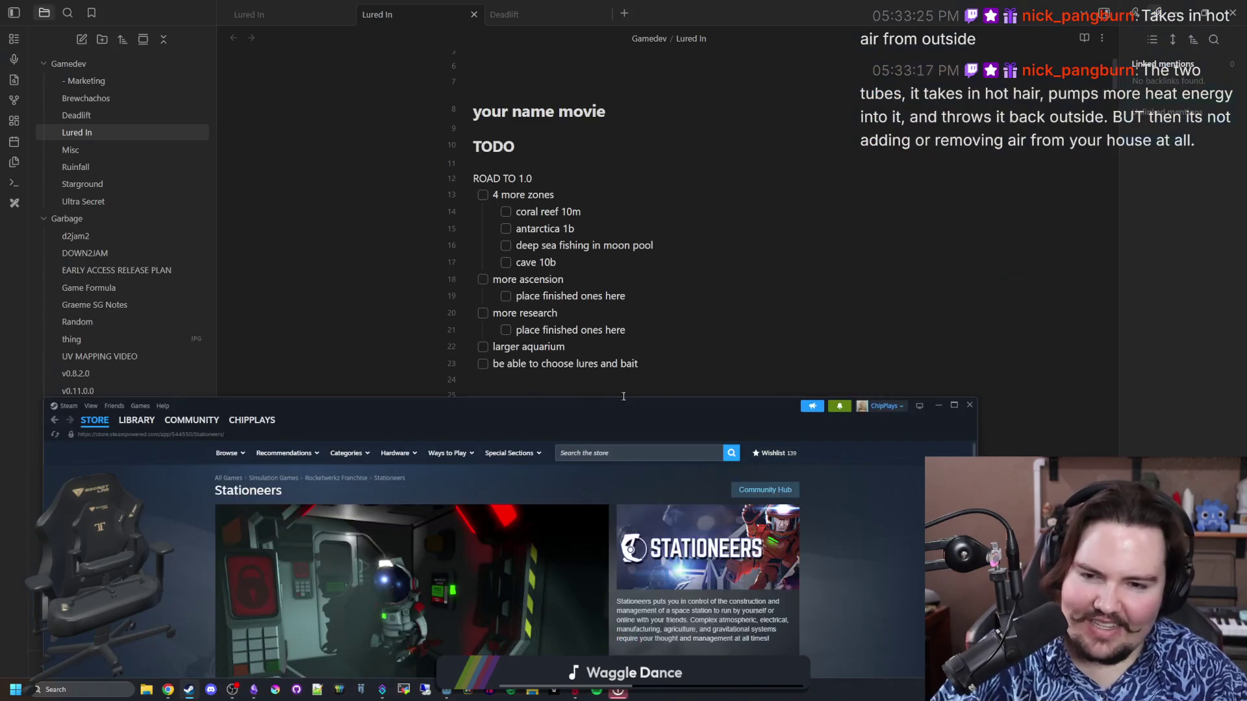
Hide Steam, place the cursor after the fish line in the note, then bring back Stationeers' store page
click(938, 408)
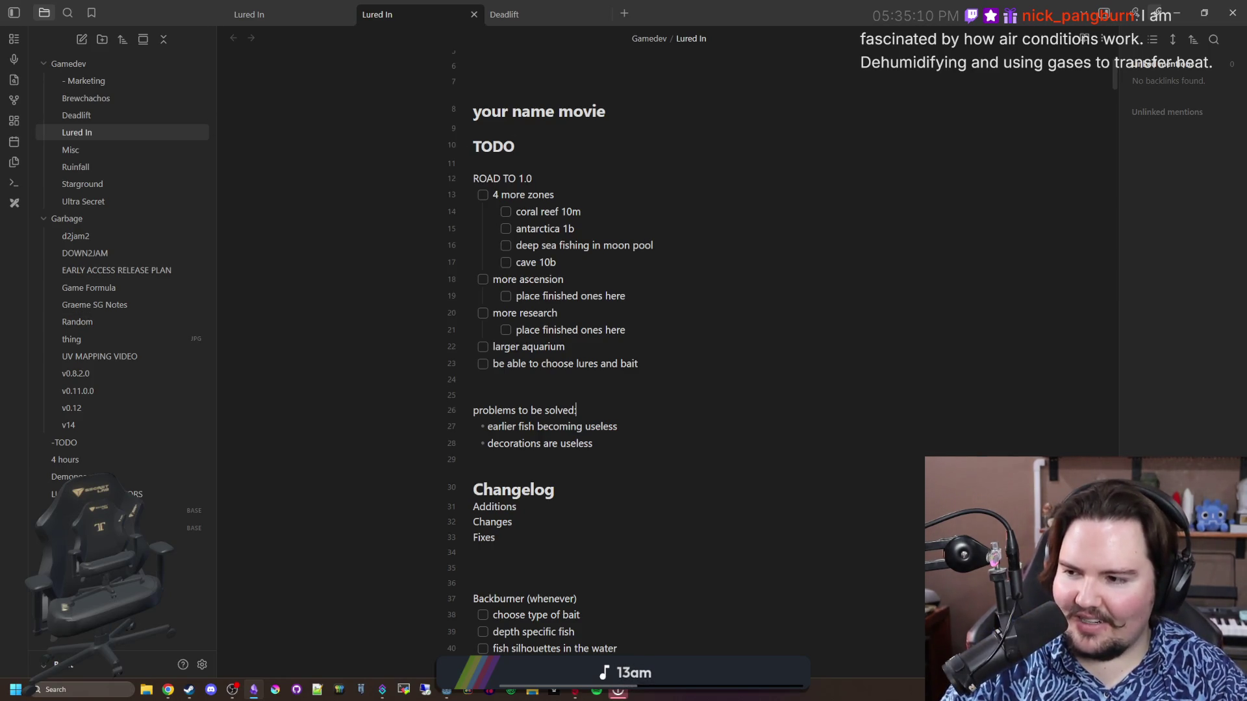
click(790, 427)
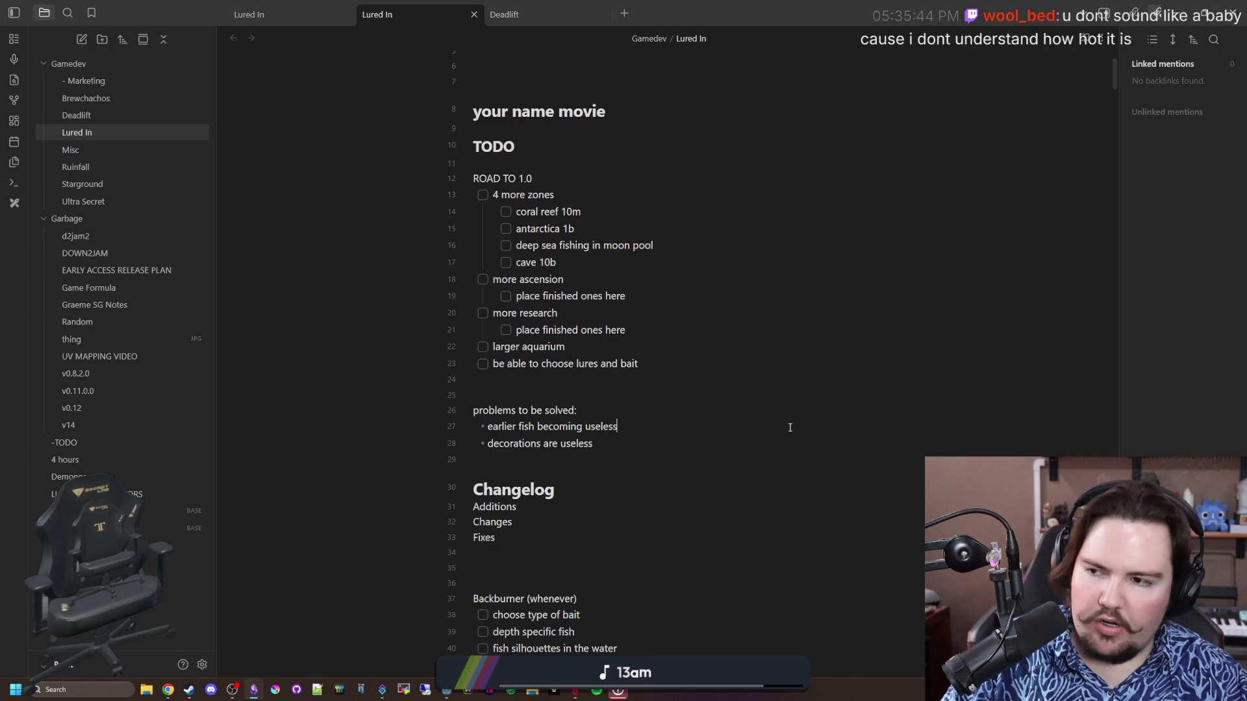
click(789, 427)
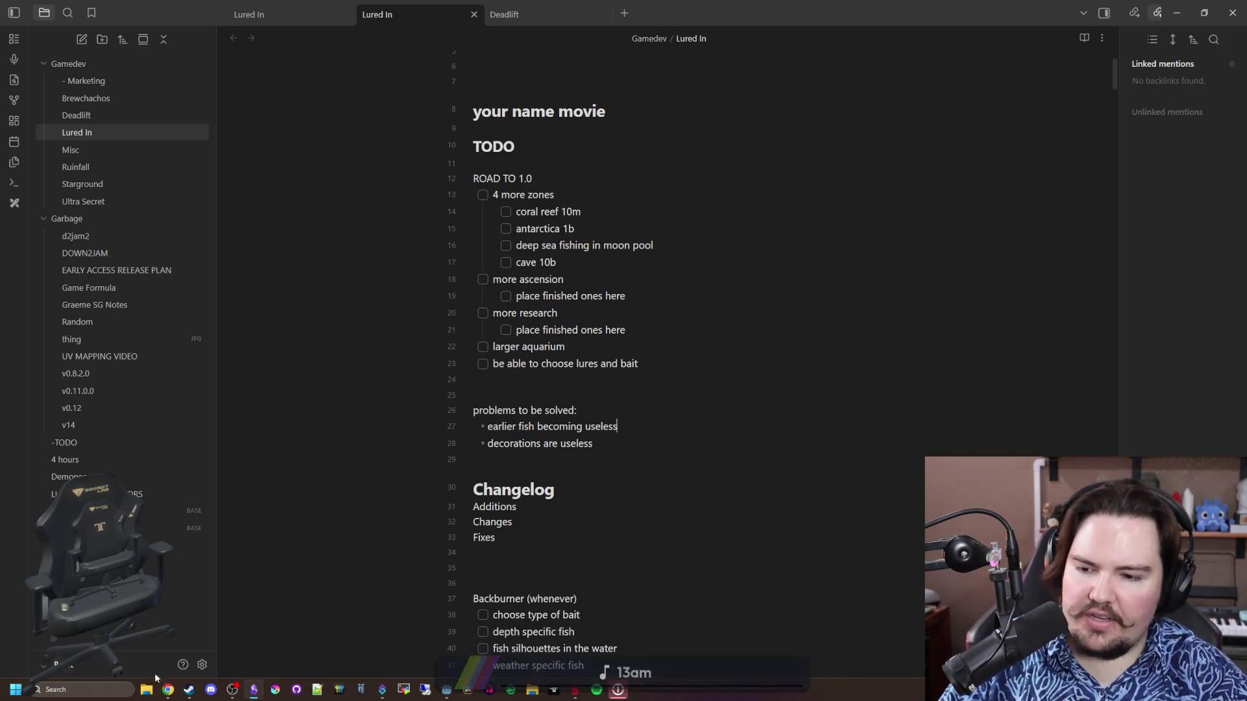
click(188, 689)
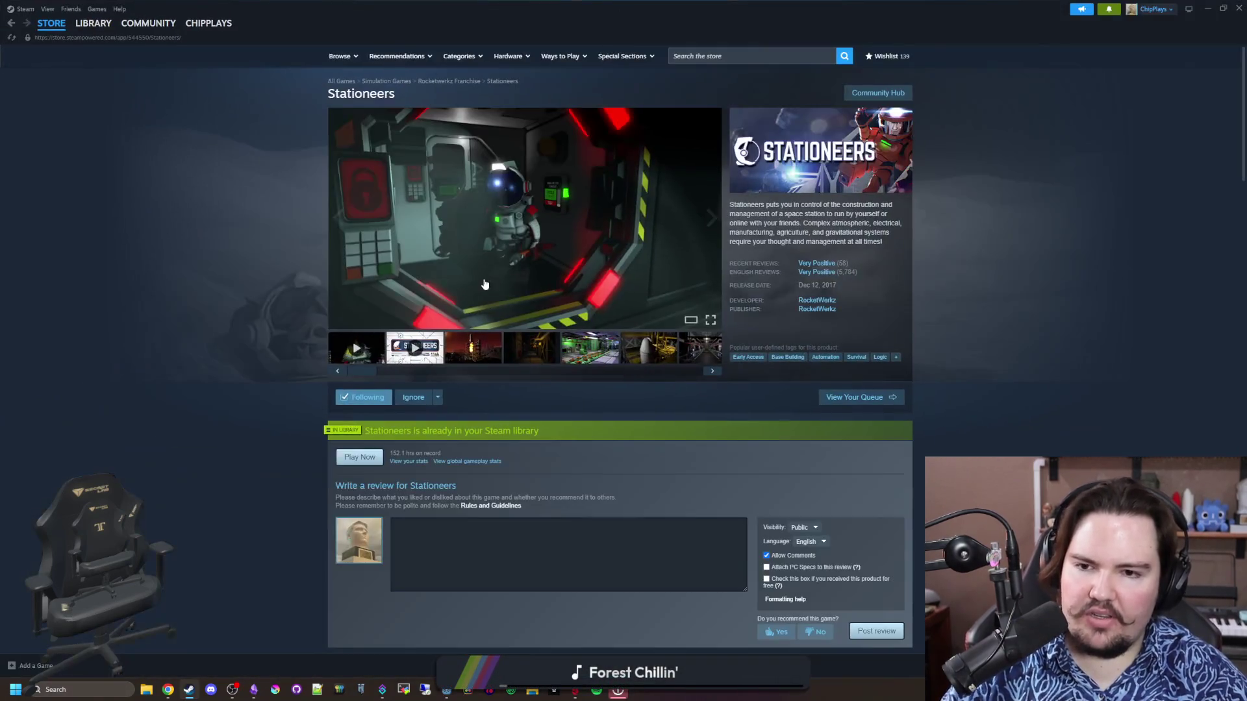
Open the third Stationeers screenshot, 3 of 23, in the full-size viewer
click(473, 347)
click(525, 218)
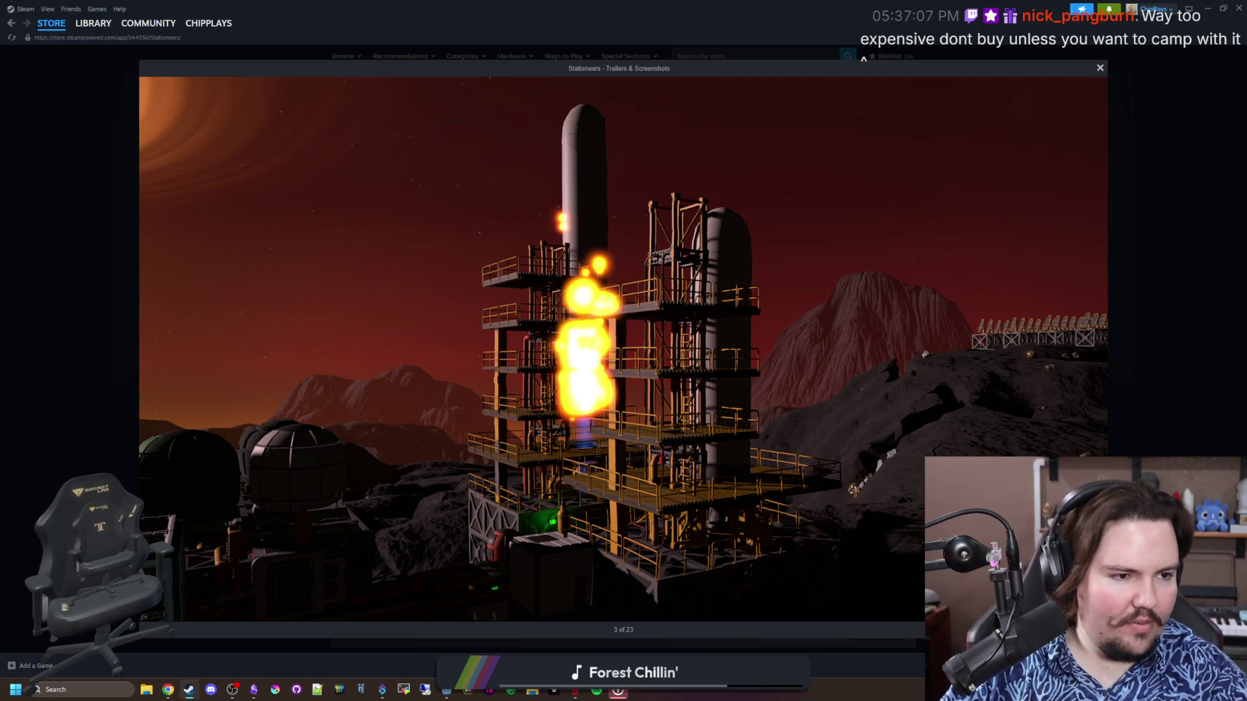
key(alt+Tab)
Search '78f to c' in Chrome to get 25.5556°C, then close Chrome and the screenshot viewer
text(78f to c)
key(Return)
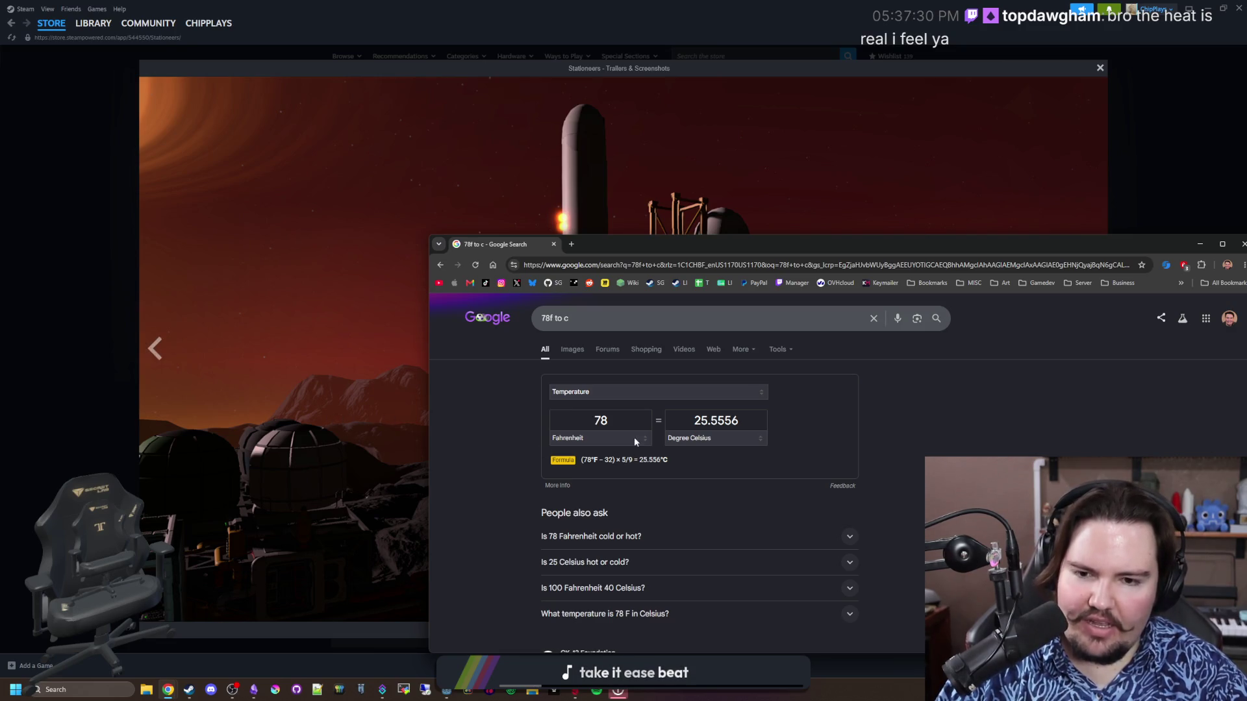
click(613, 426)
double_click(599, 429)
click(517, 456)
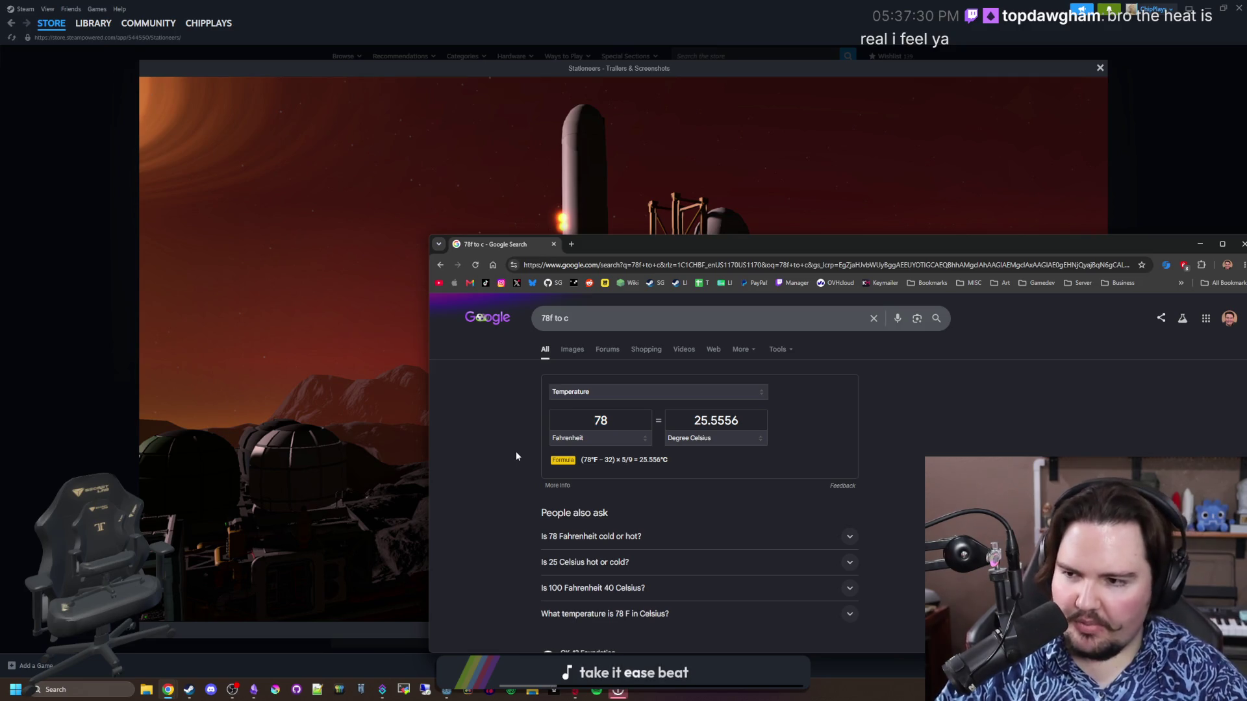
click(553, 243)
click(1156, 248)
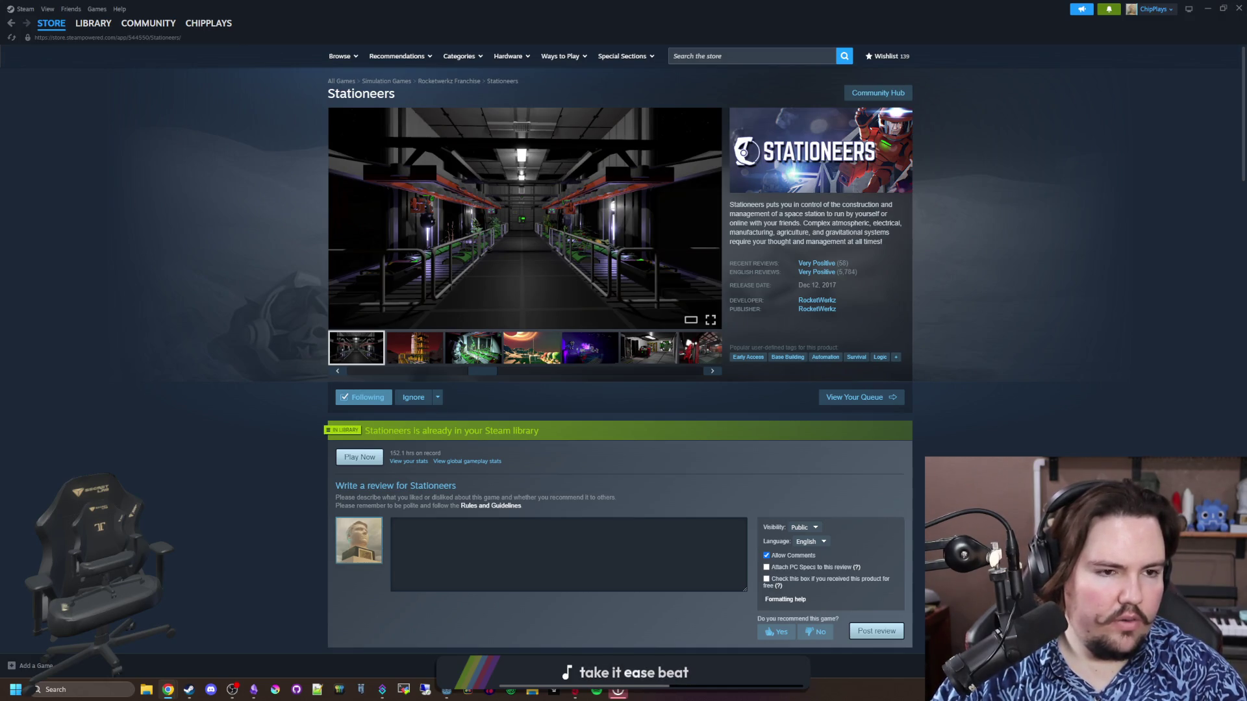
key(alt+Tab)
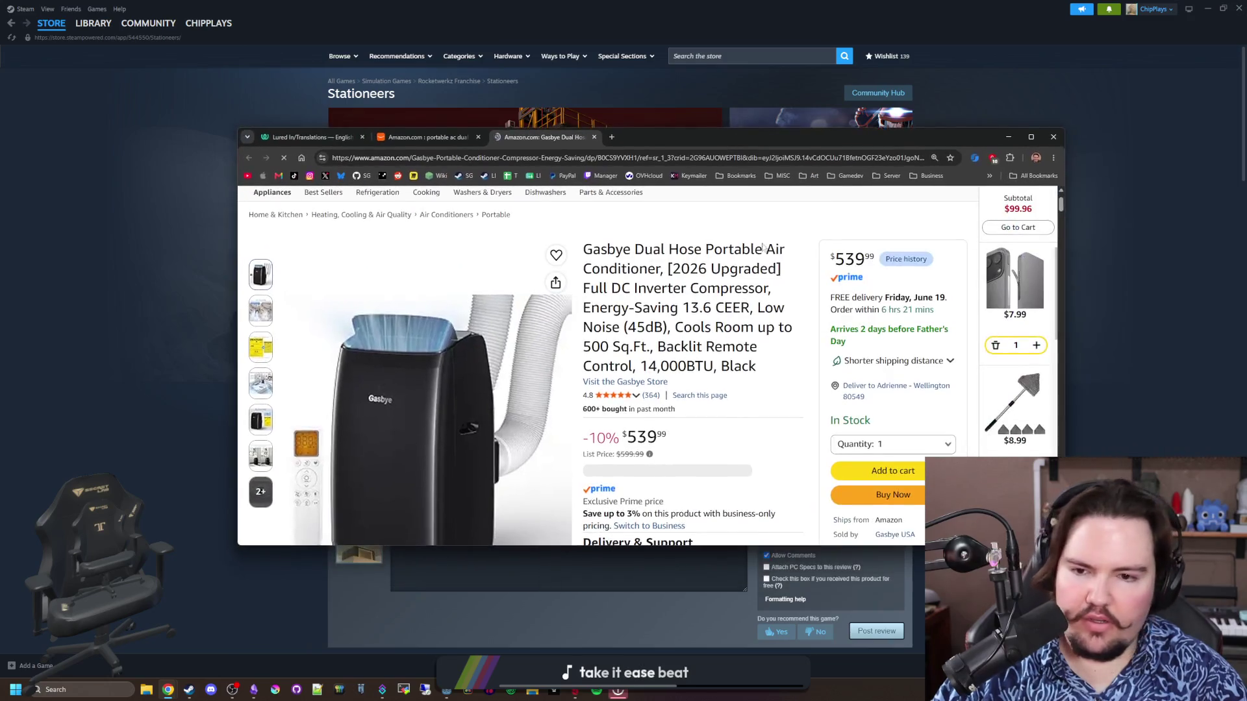
drag(866, 143, 1246, 204)
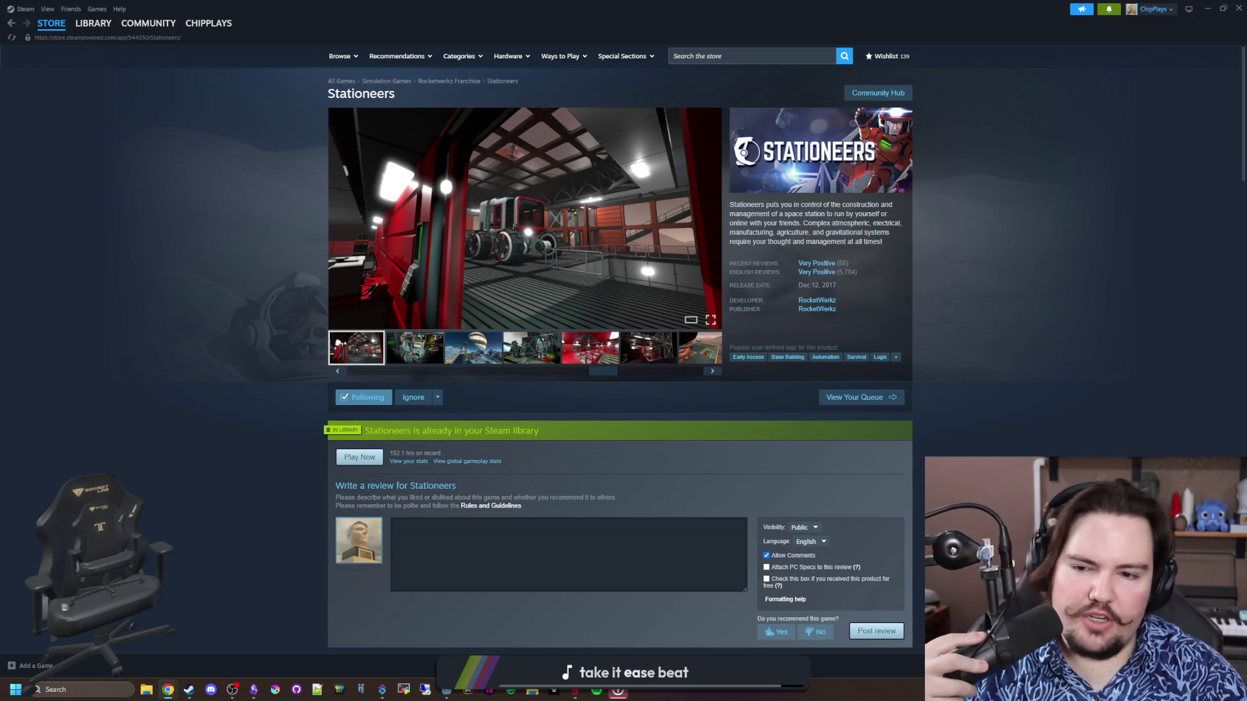
Shrink the full-screen Steam window and return to the Lured In note on empty line 25
mouse_move(238, 42)
mouse_down()
mouse_move(200, 249)
mouse_move(130, 290)
mouse_up()
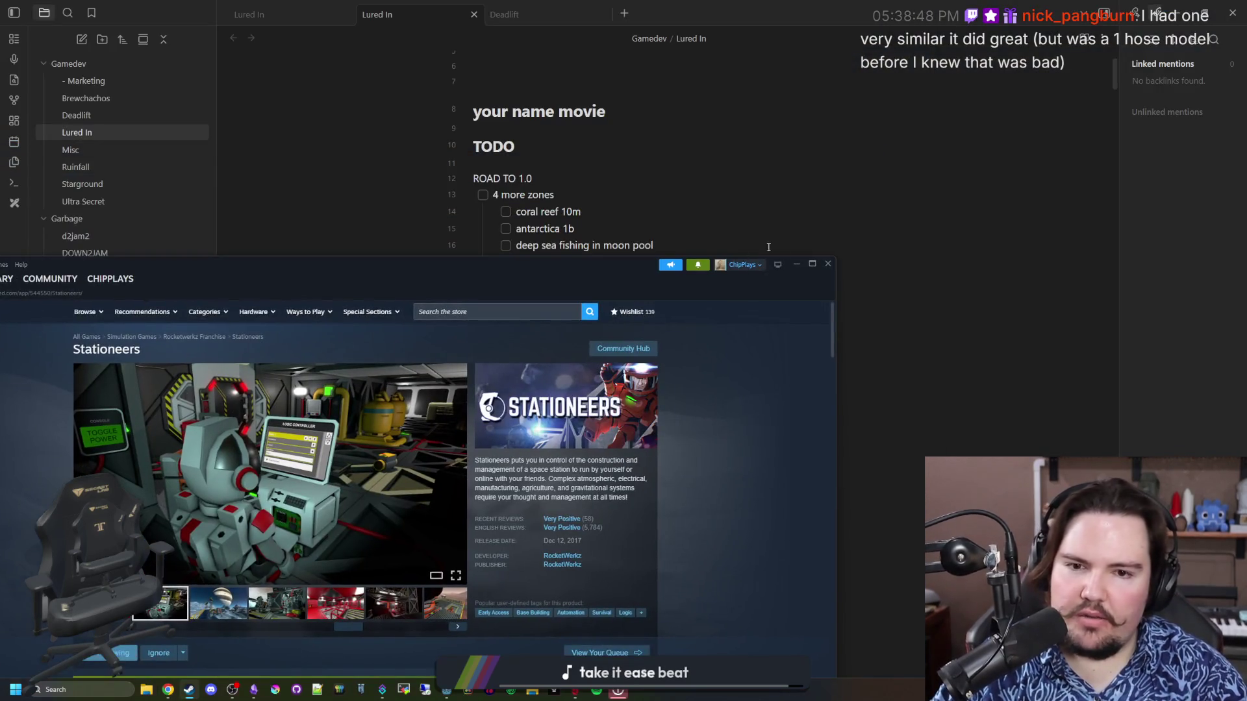
click(793, 262)
click(523, 394)
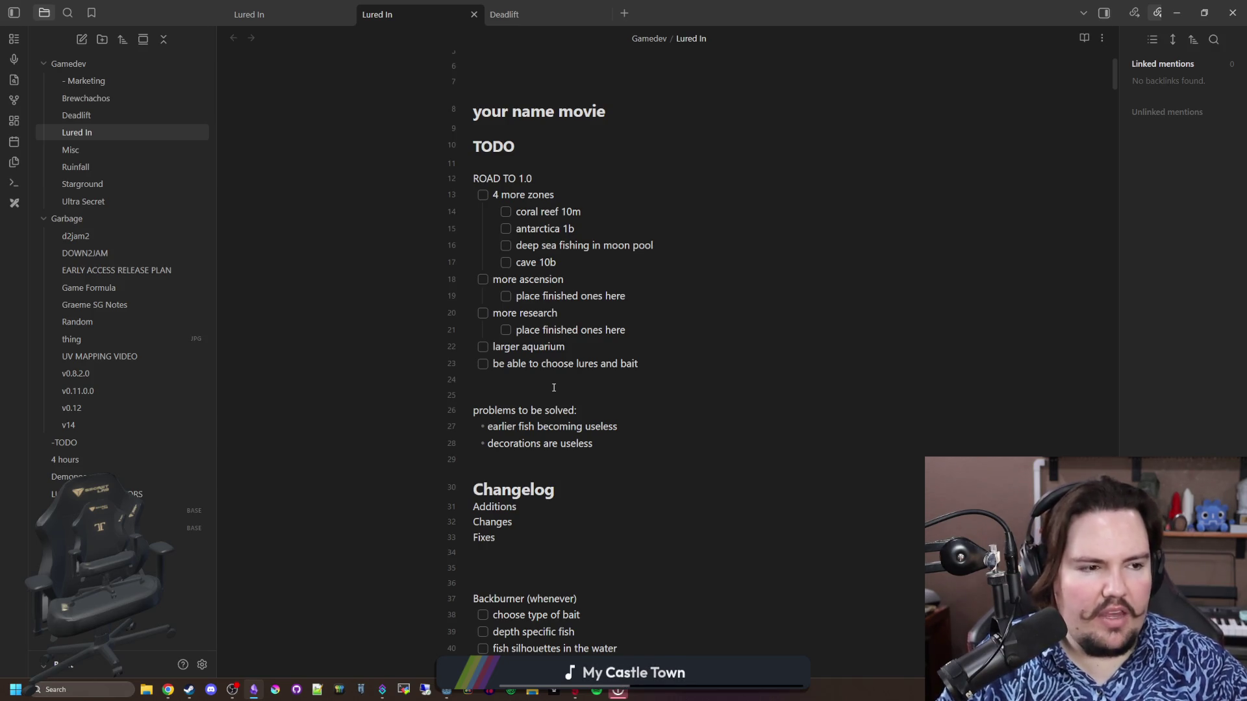
click(554, 388)
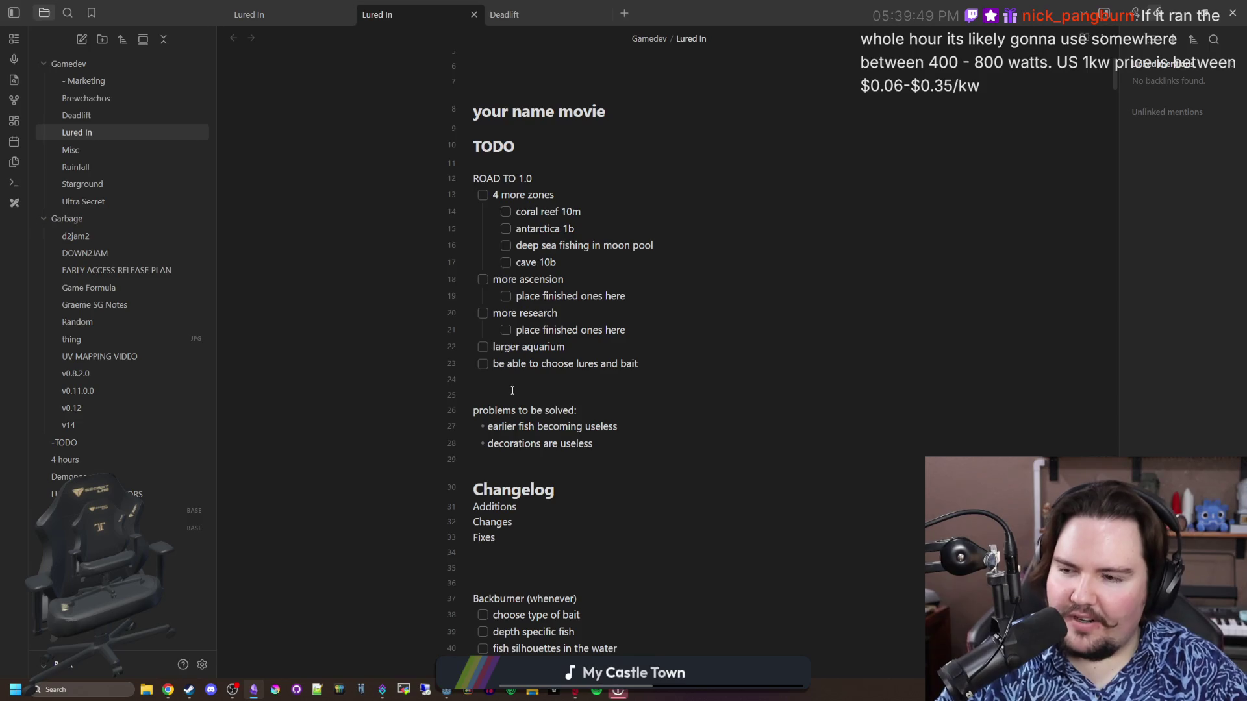
click(691, 363)
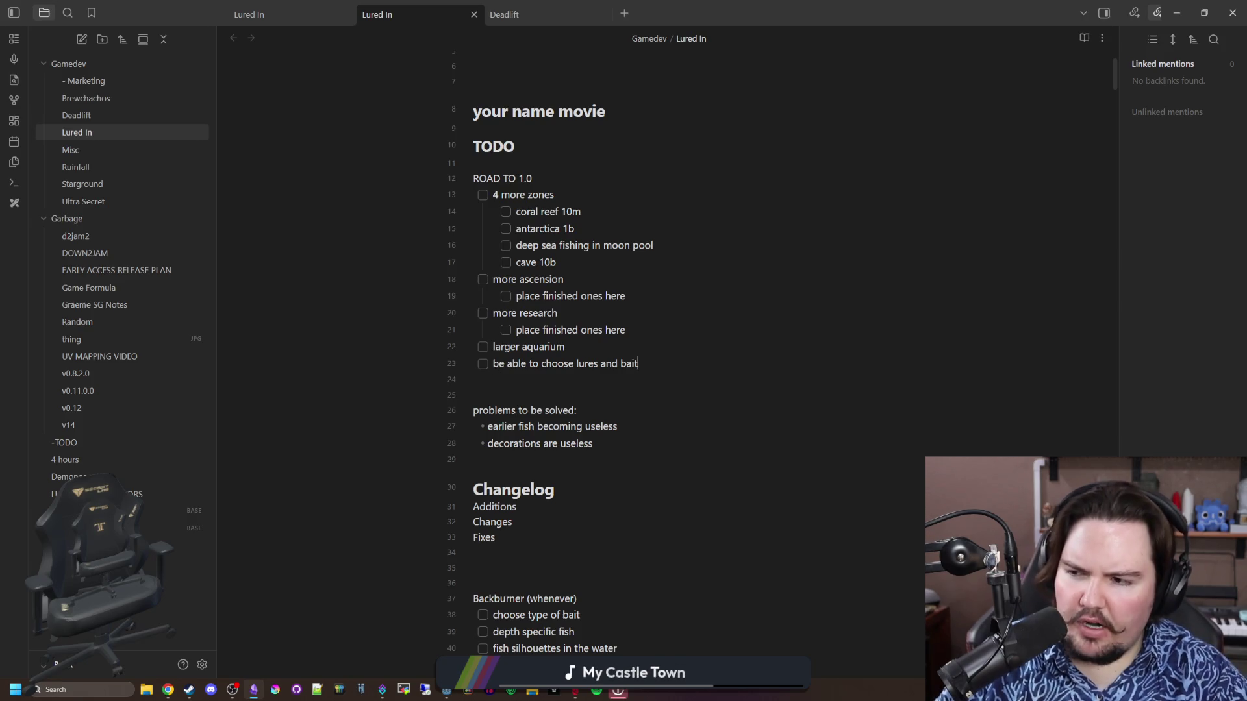
key(alt+Tab)
key(alt+Tab)
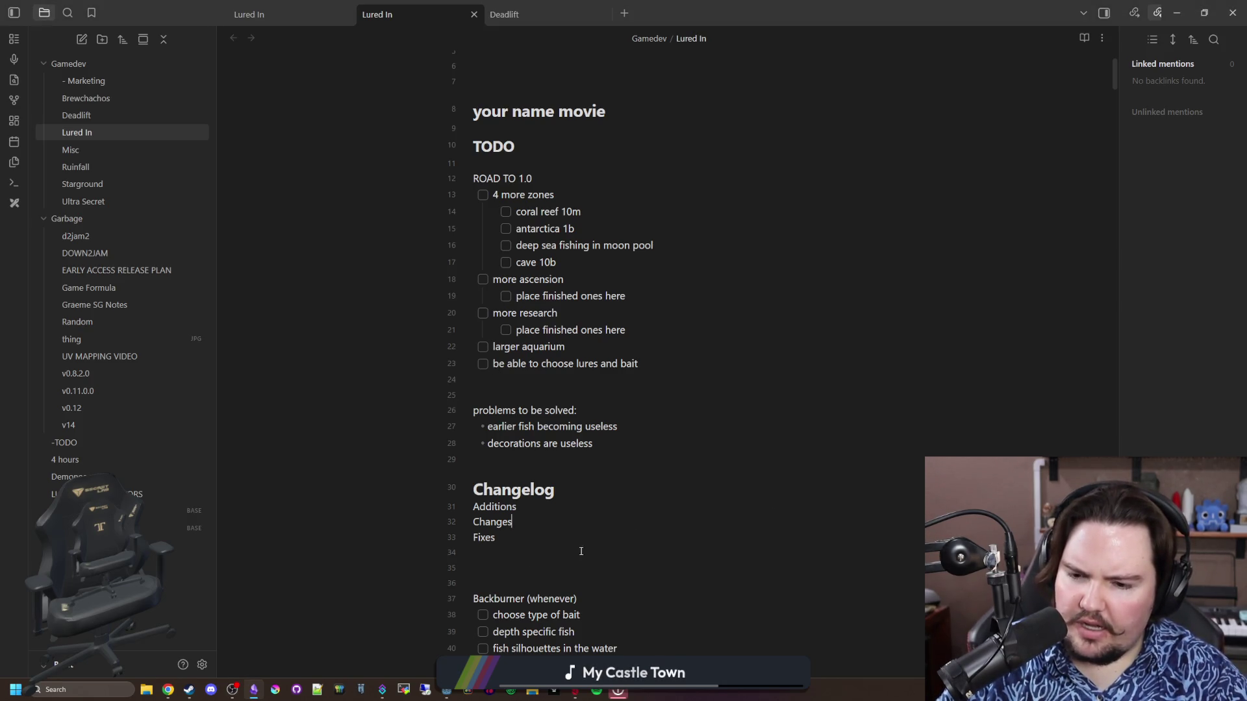
click(537, 387)
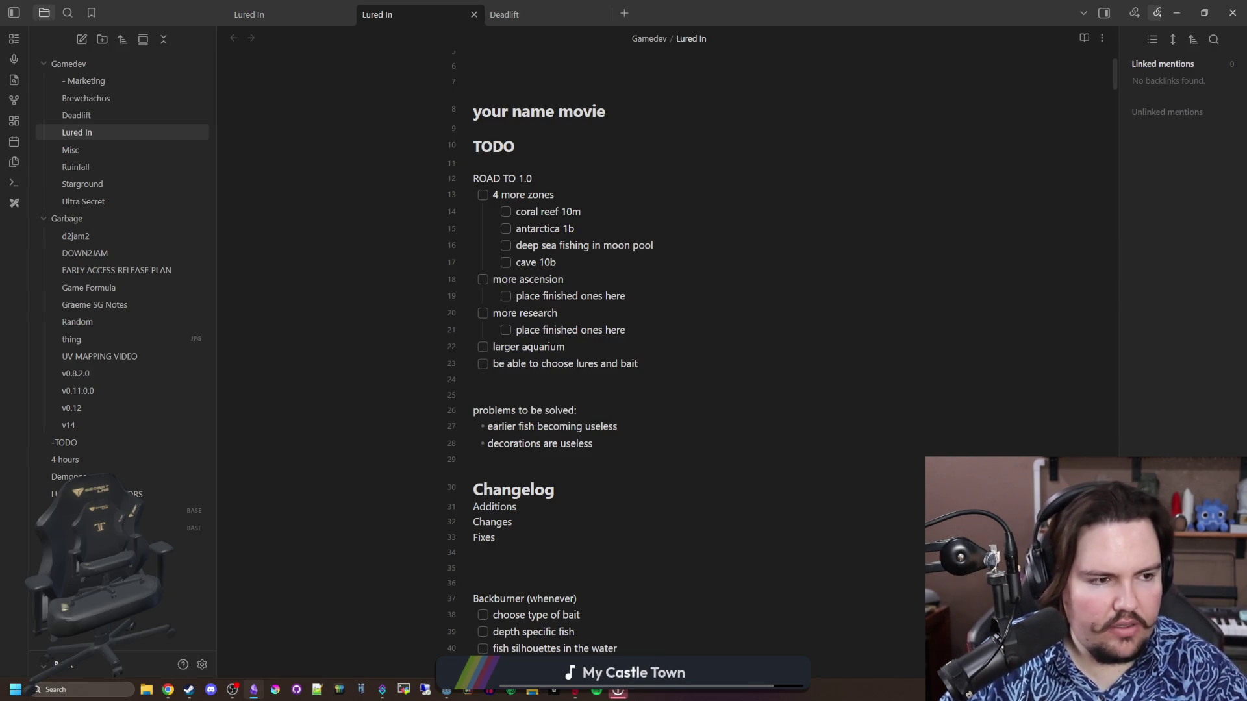
key(alt+Tab)
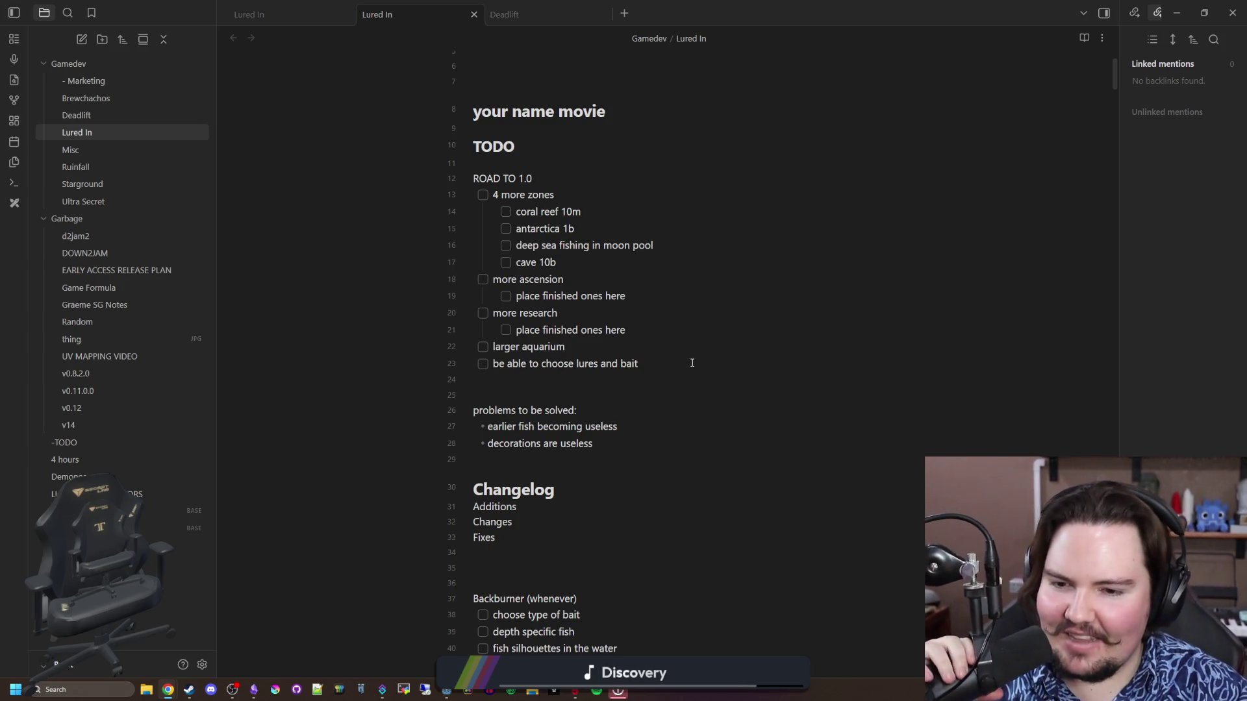
click(498, 459)
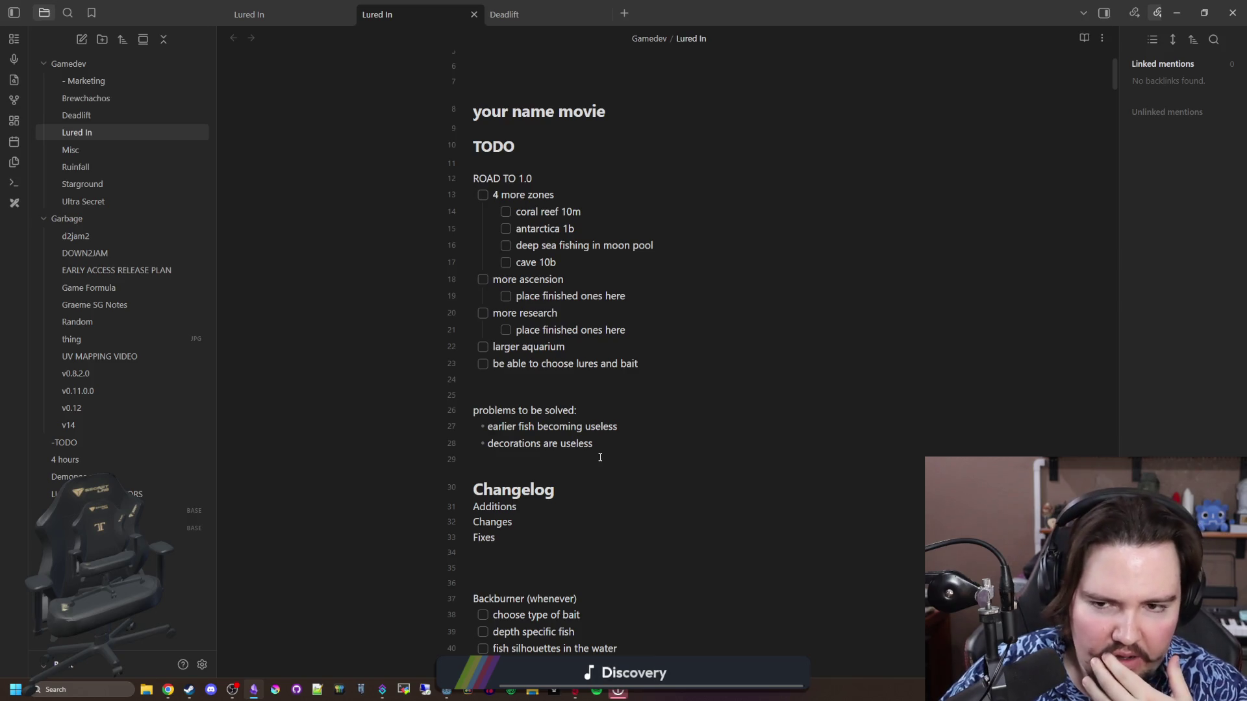
click(542, 397)
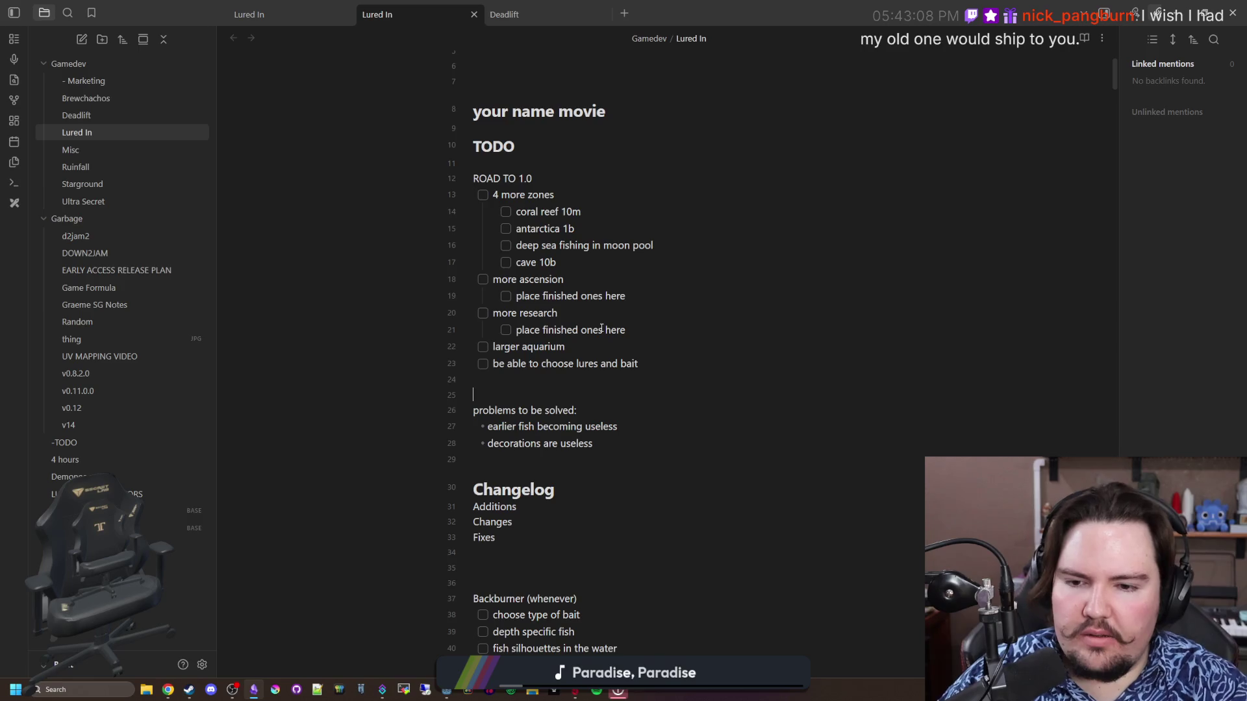
Add blank lines above the problems section and a new bullet below 'earlier fish becoming useless'
key(Return)
key(Return)
key(Return)
key(Up)
key(Up)
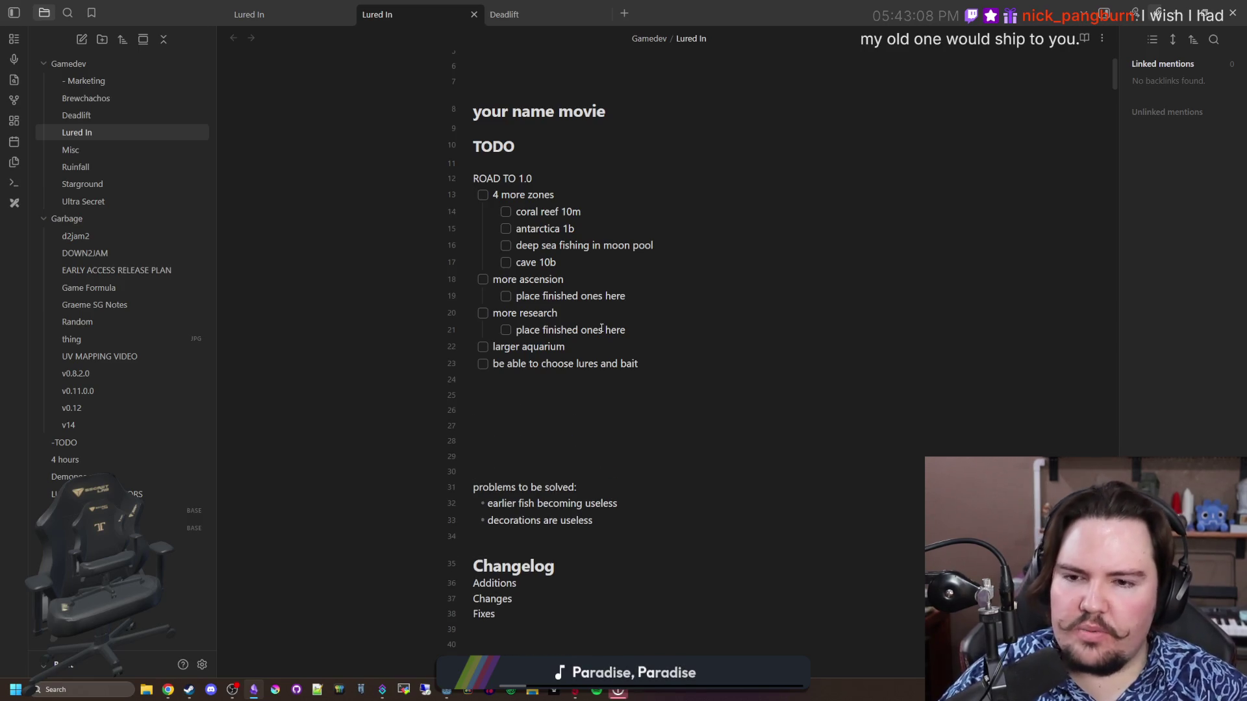
scroll(602, 329, down, 3)
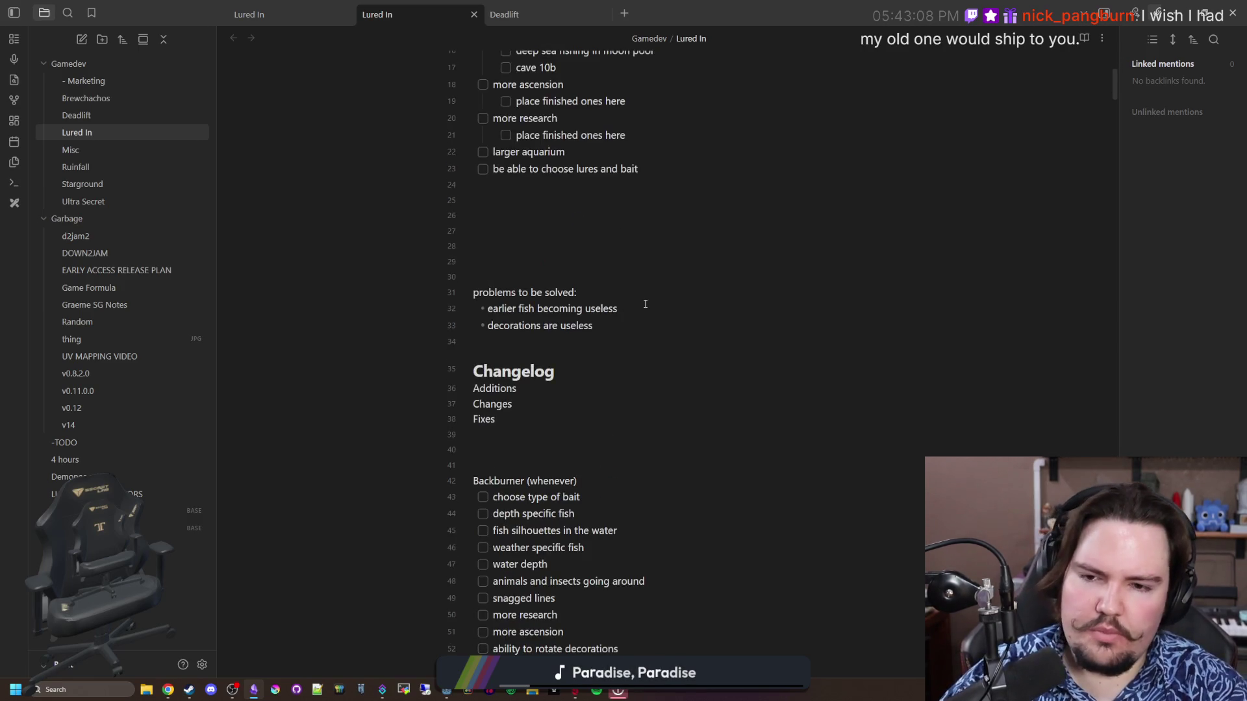
click(645, 304)
key(Return)
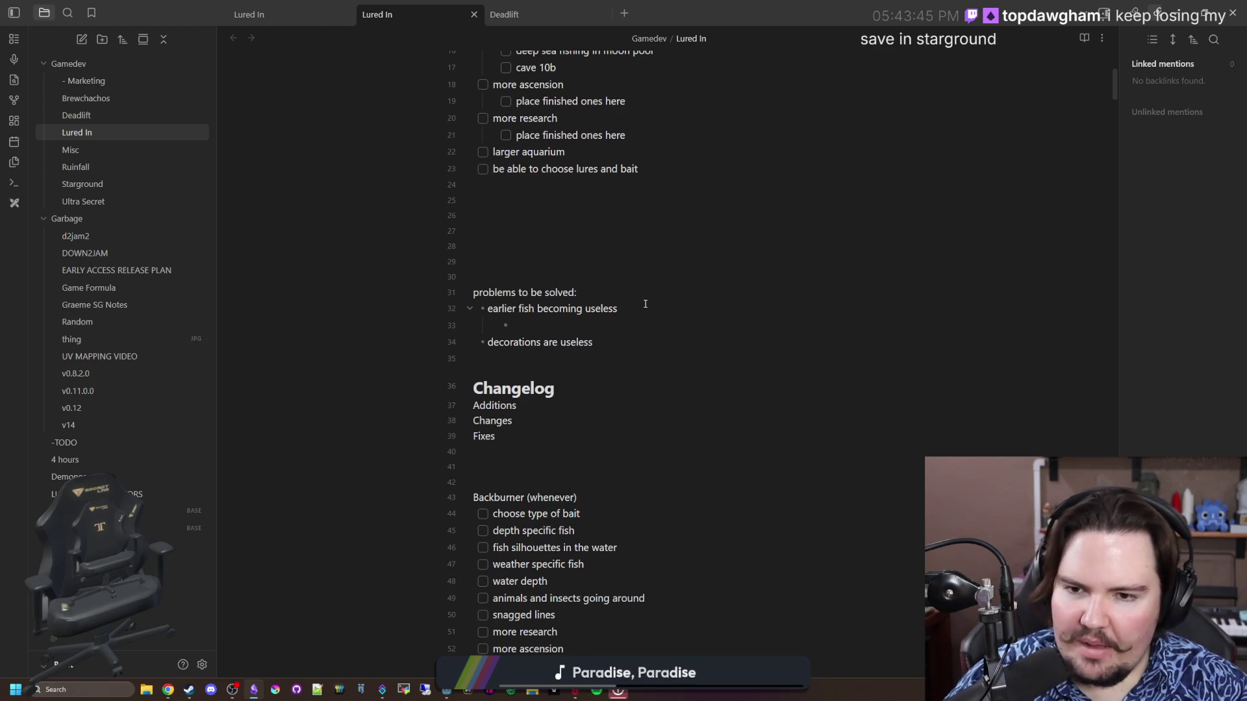
Delete the blank lines above the 'your name movie' heading and add spacing before TODO
scroll(645, 304, up, 5)
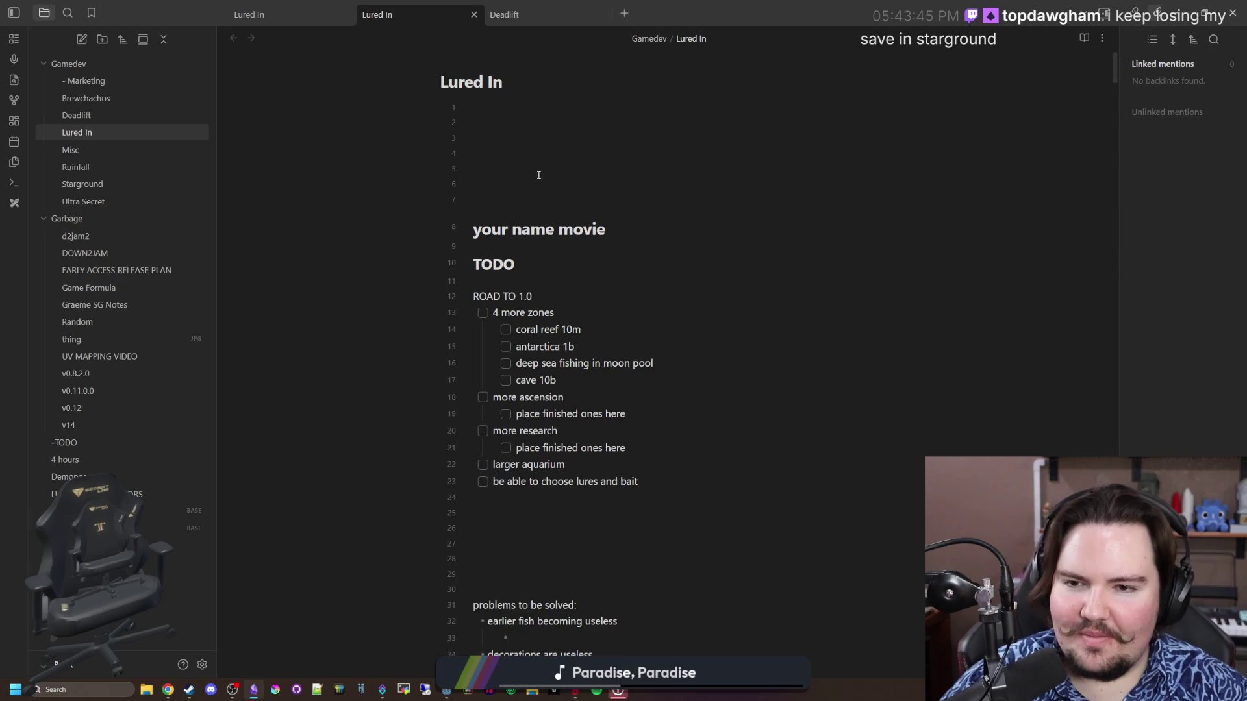
click(566, 196)
key(BackSpace)
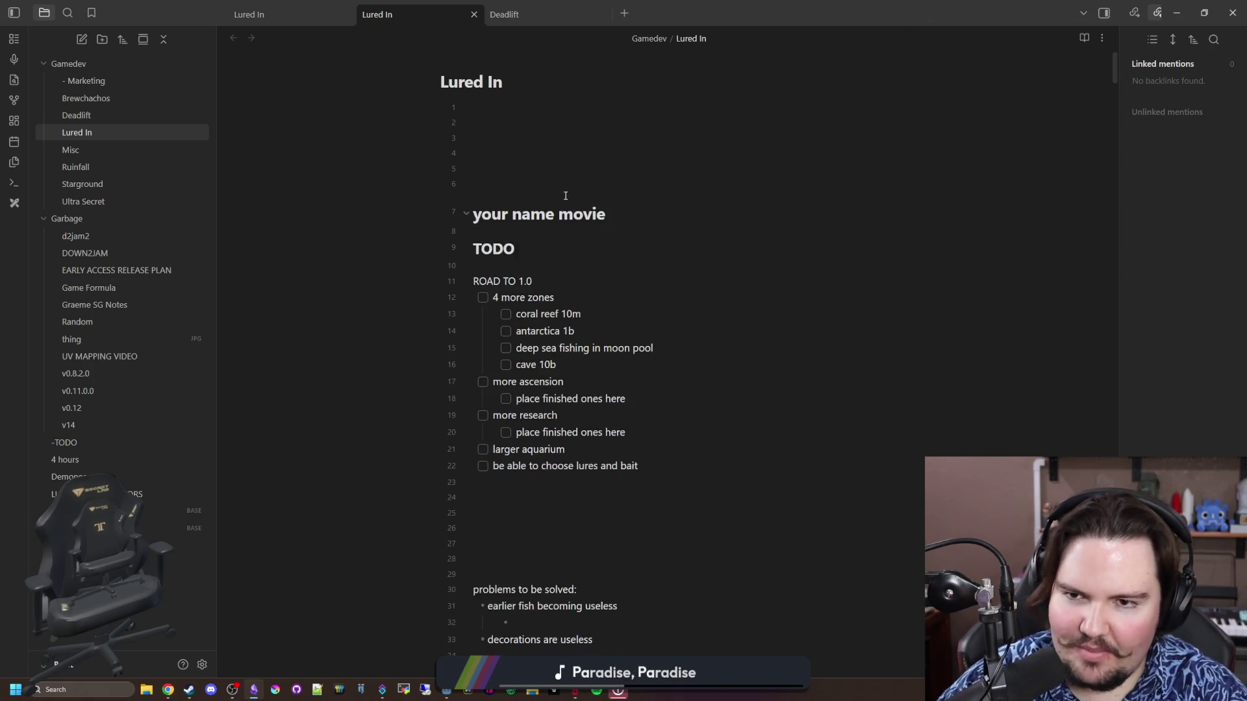
key(BackSpace)
key(BackSpace)
key(BackSpace)
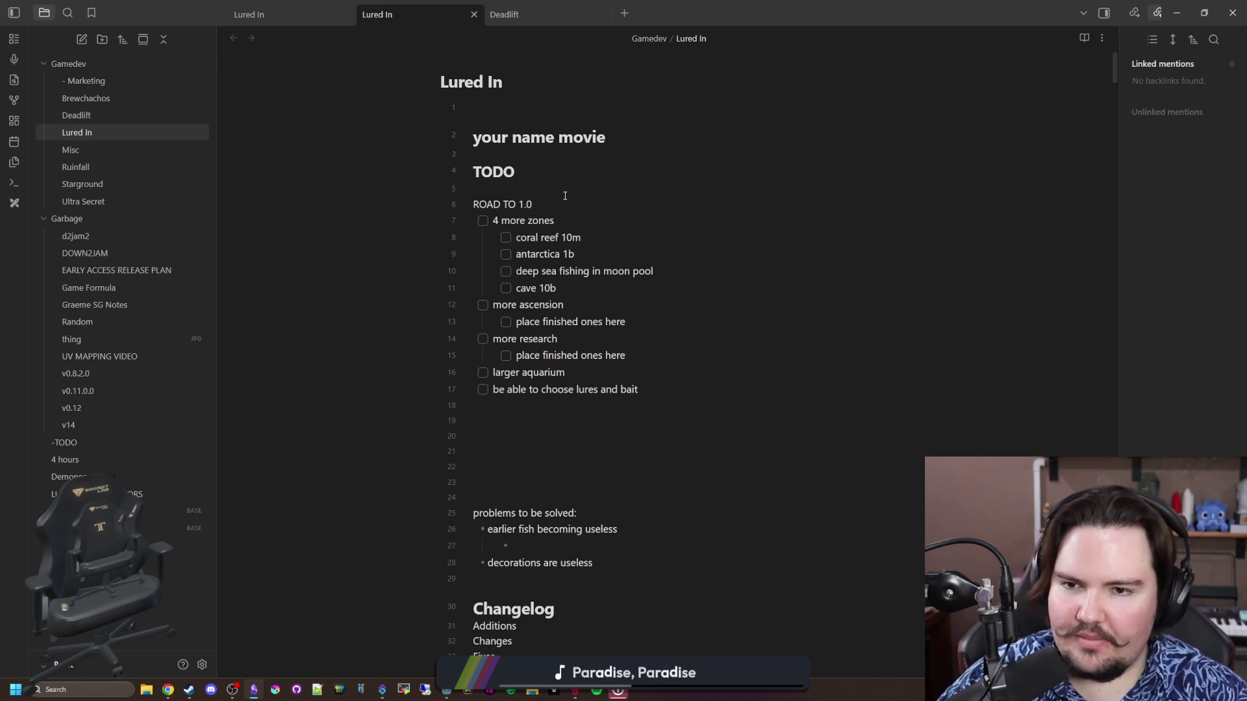
key(Return)
key(Return)
key(Return)
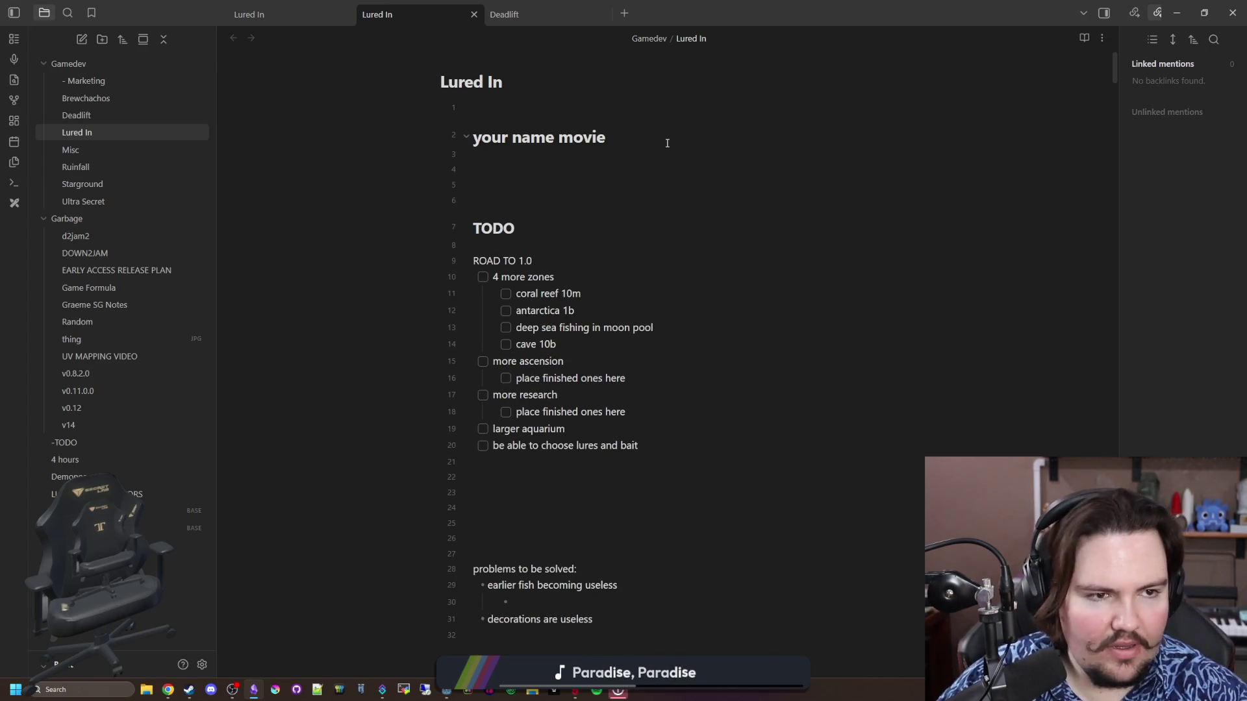
drag(642, 145, 462, 142)
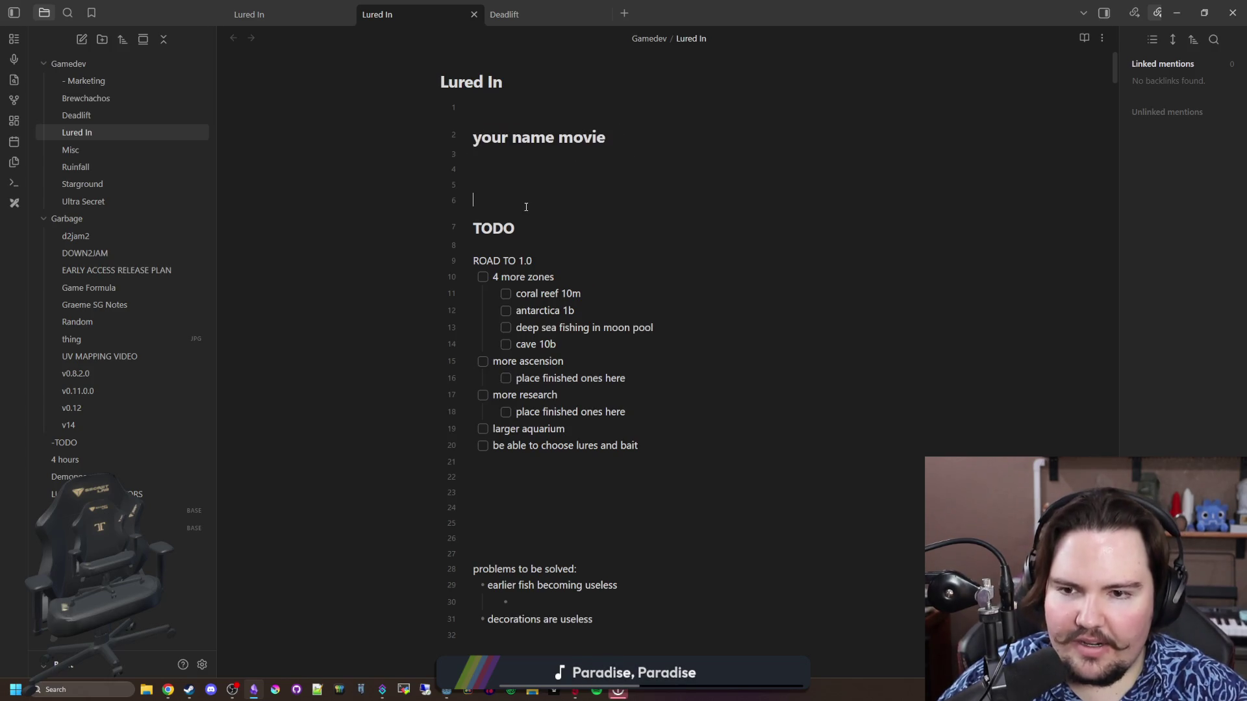
scroll(525, 225, down, 2)
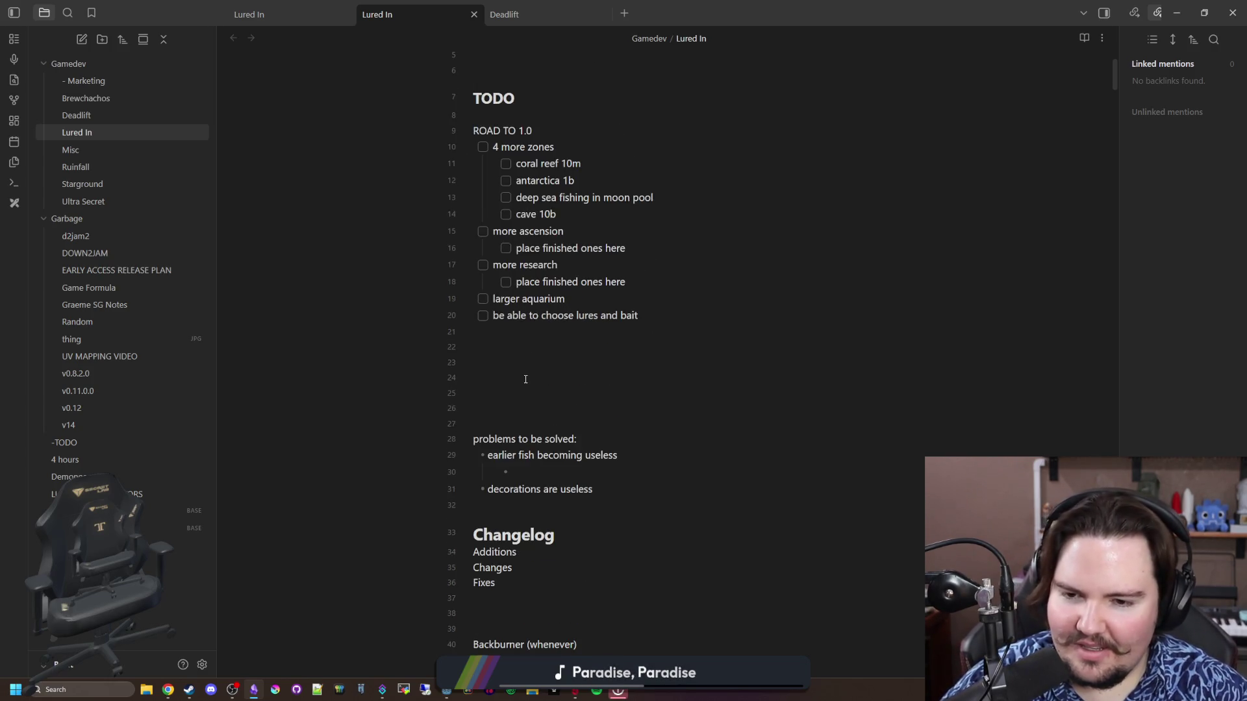
scroll(525, 379, up, 1)
scroll(584, 397, down, 2)
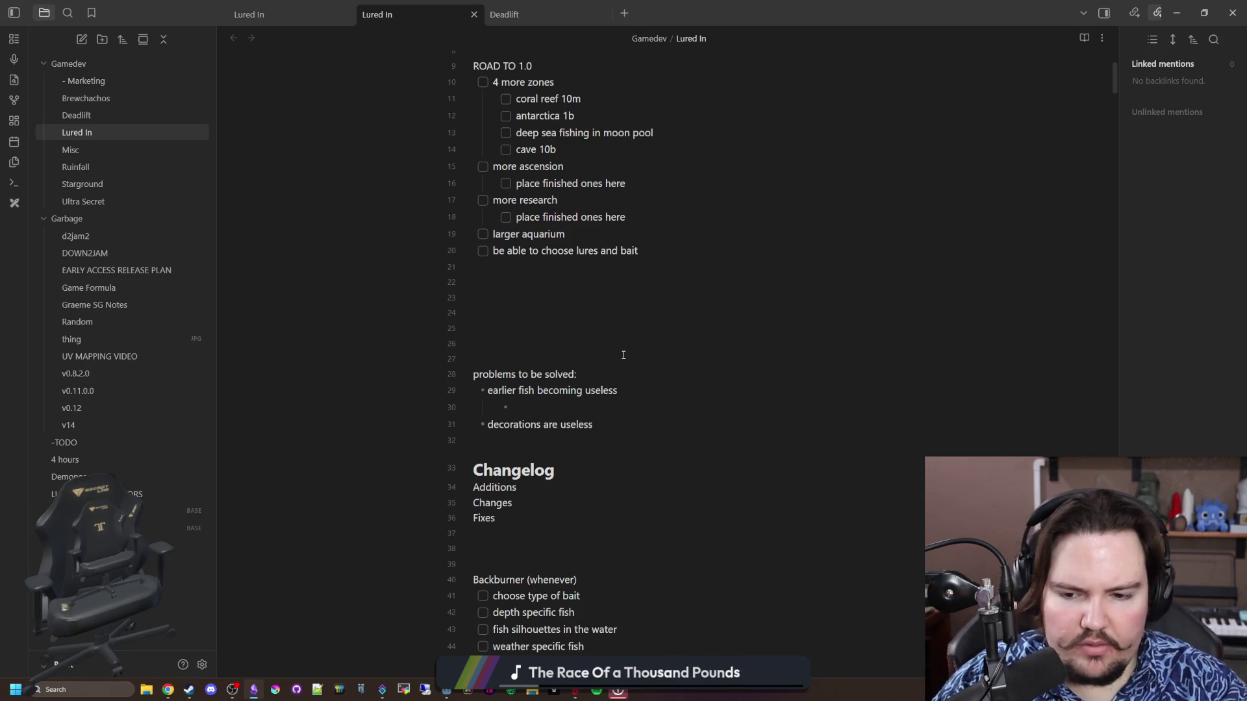
click(624, 356)
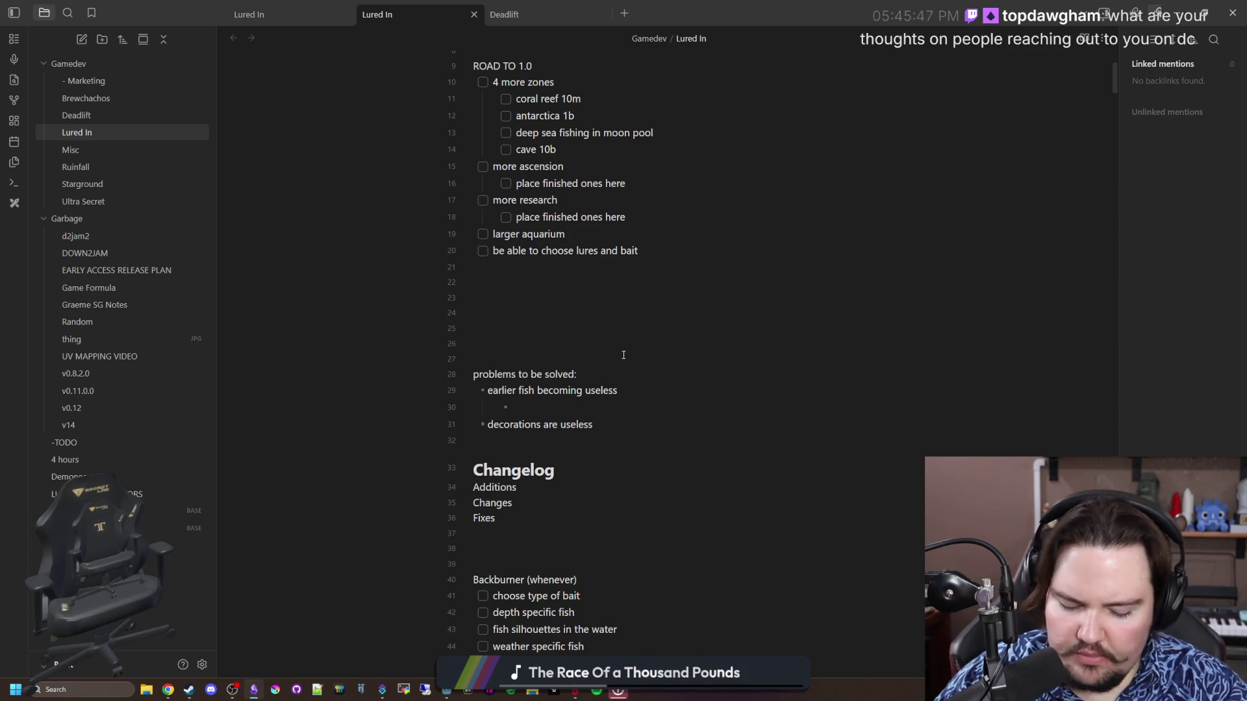
click(623, 355)
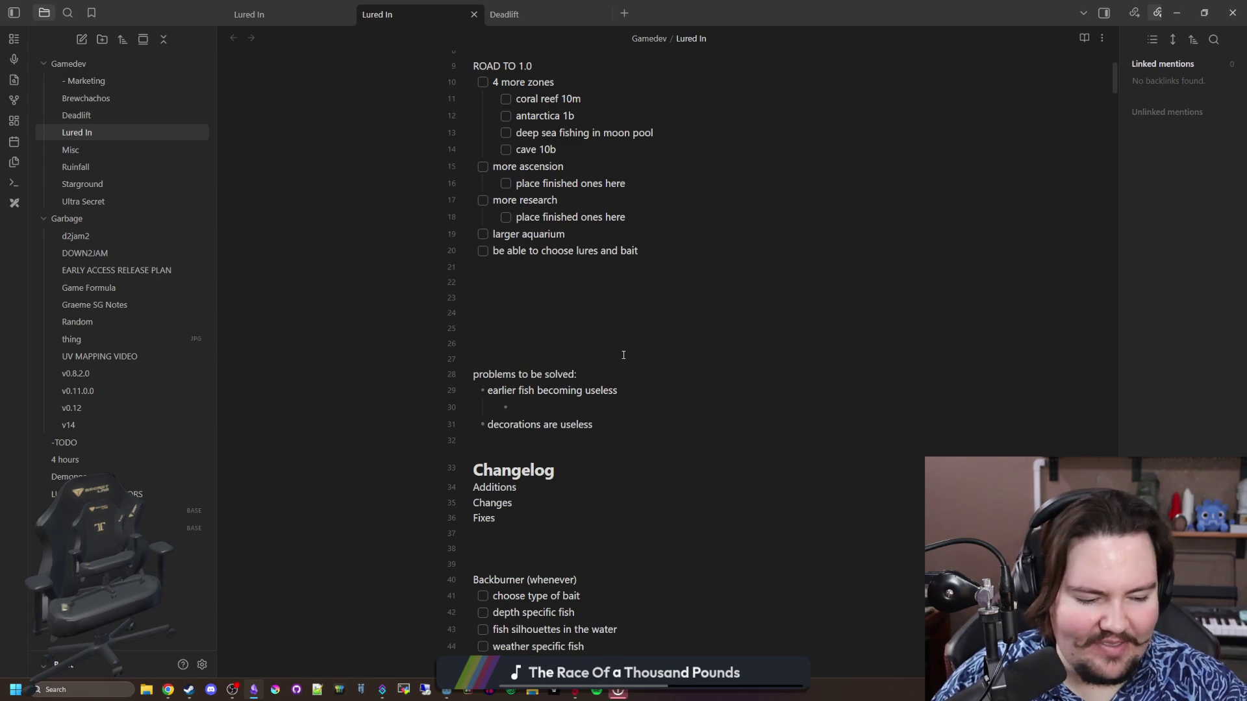
Type the {game_name} placeholder on empty line 25, then switch over to Chrome
text({game_name})
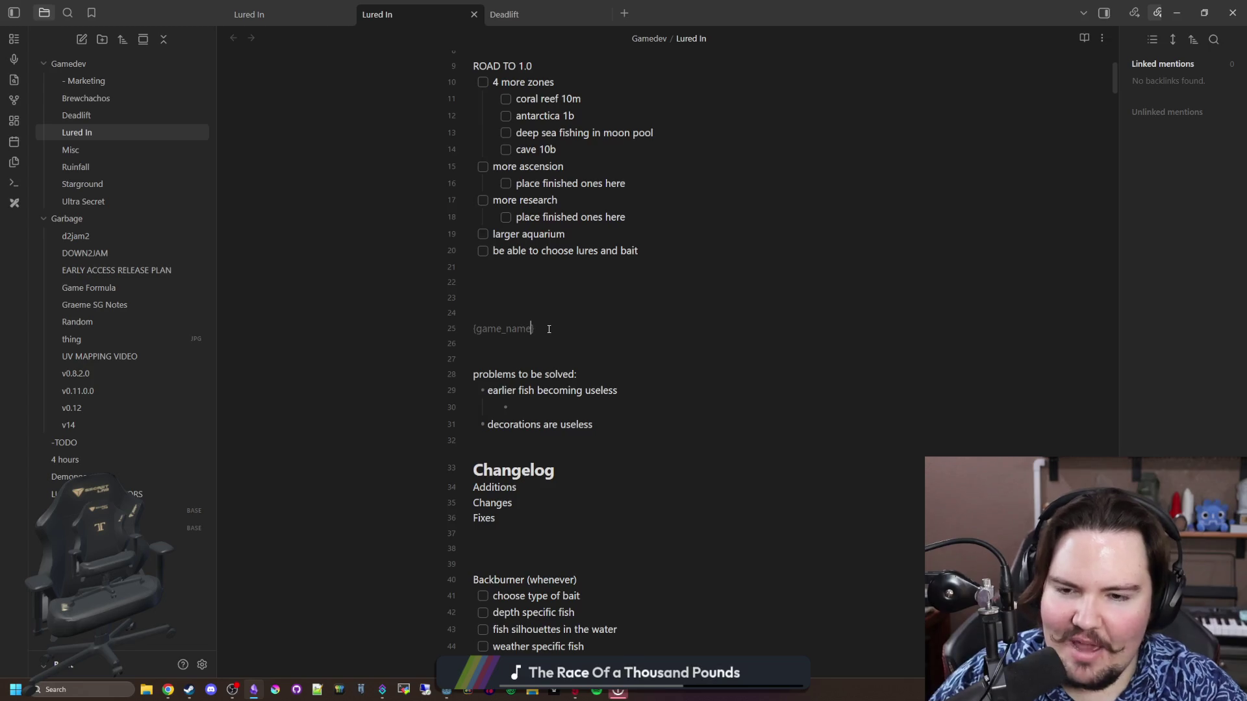
click(534, 301)
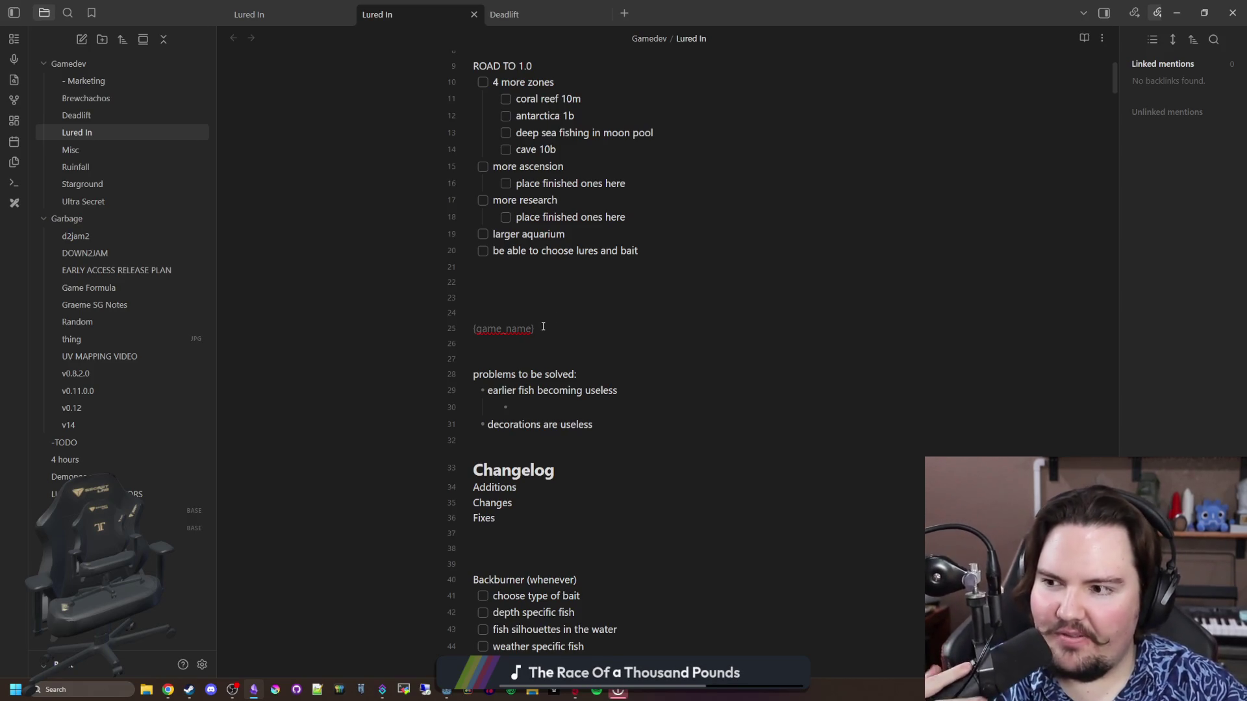
click(545, 320)
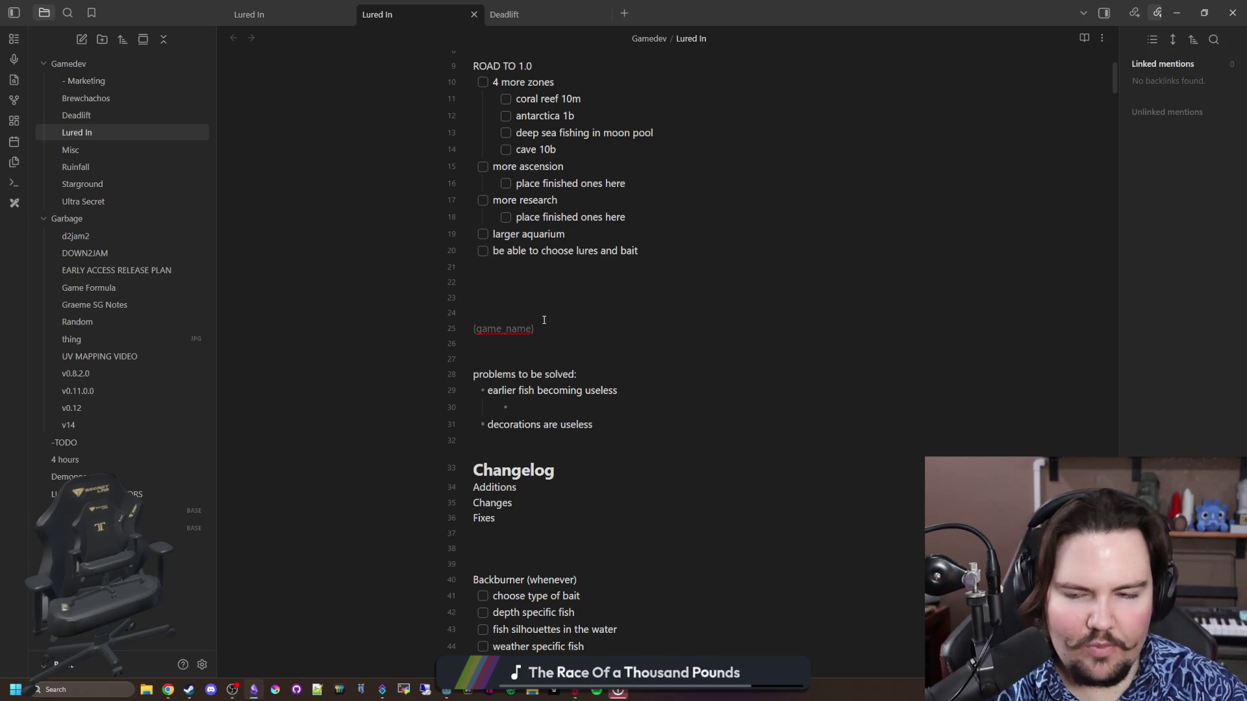
key(alt+Tab)
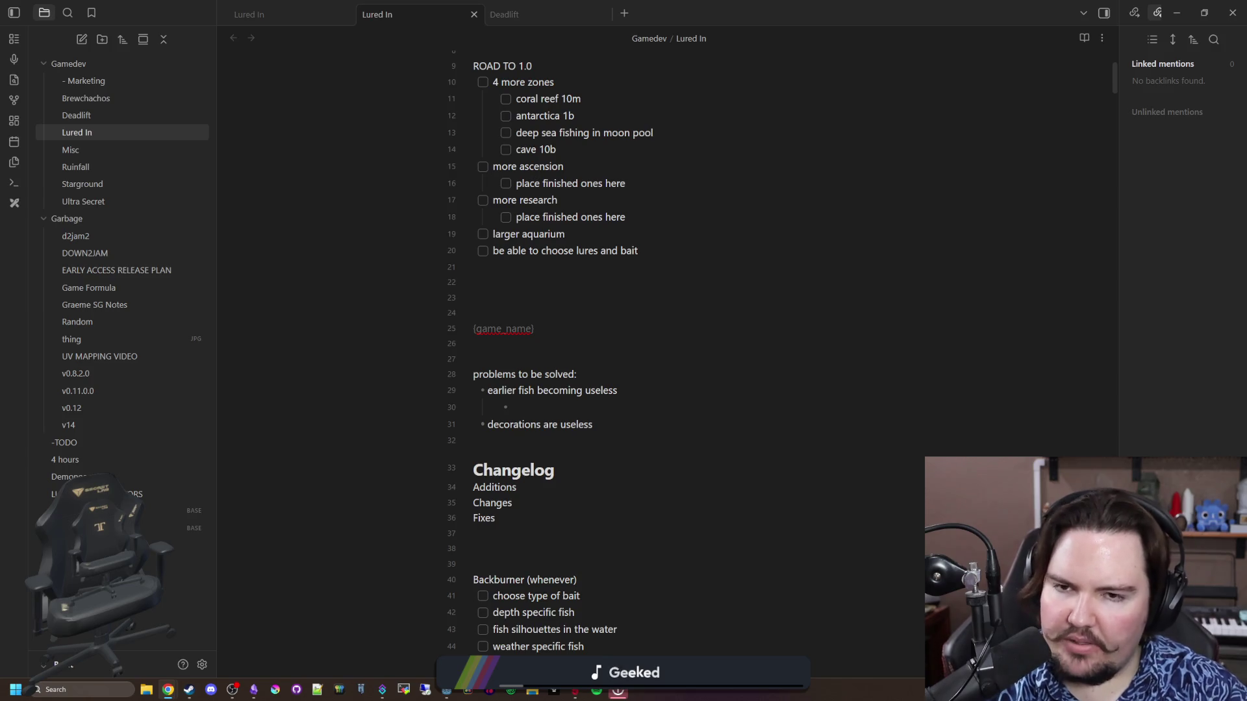
click(210, 690)
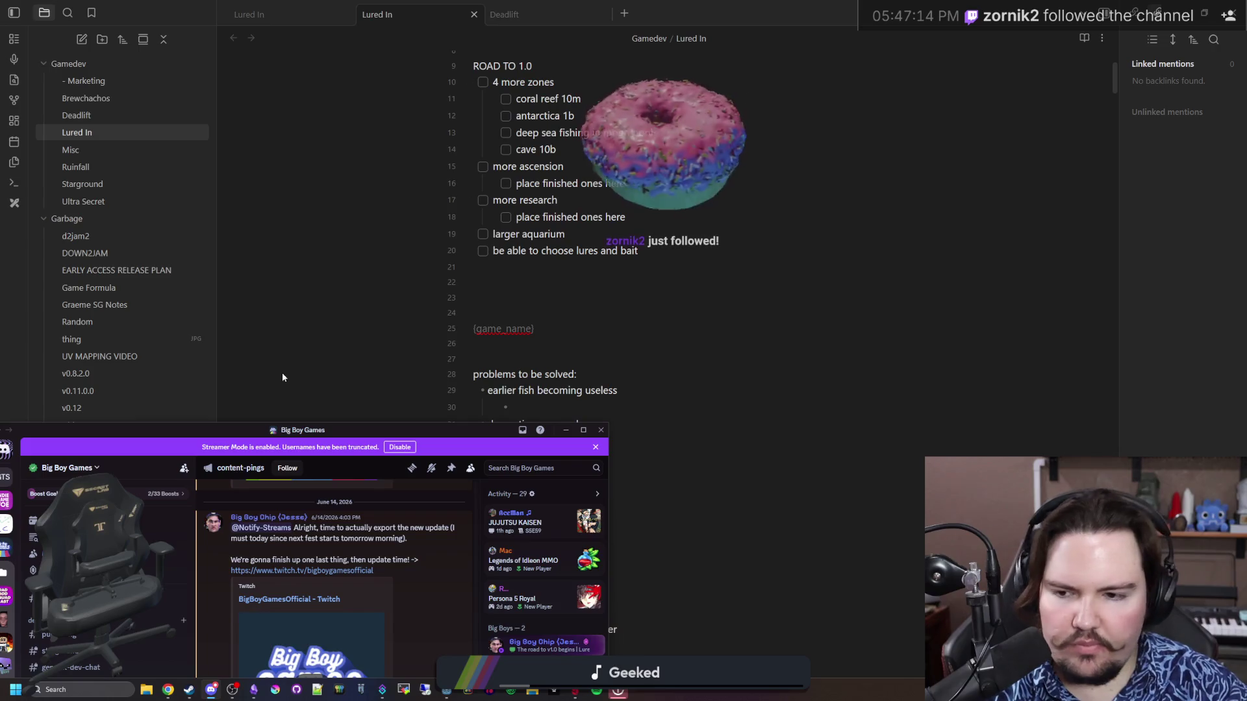
click(210, 689)
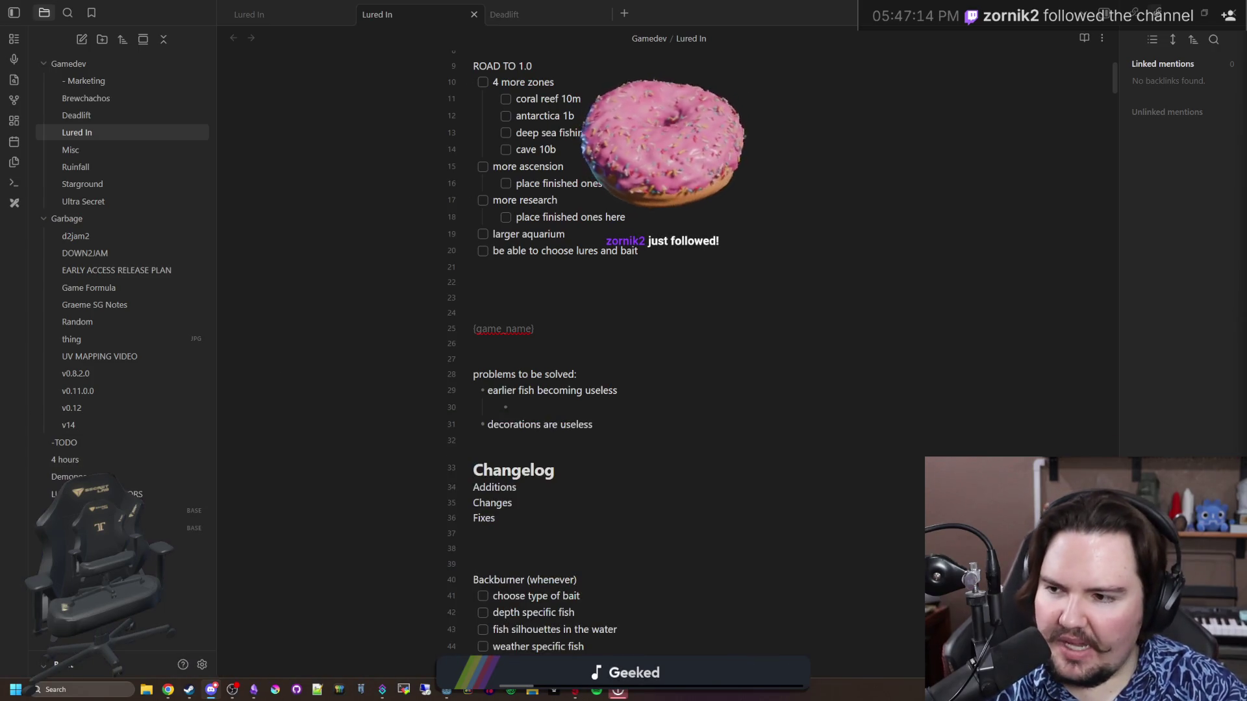
click(750, 313)
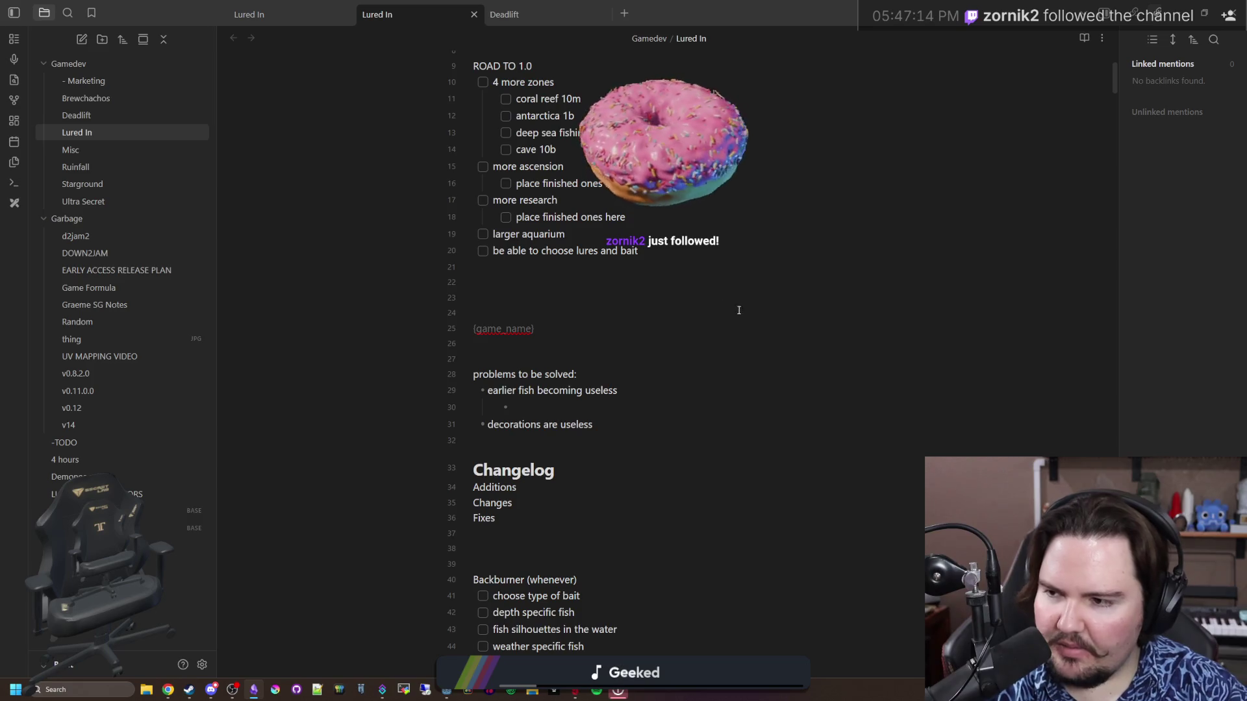
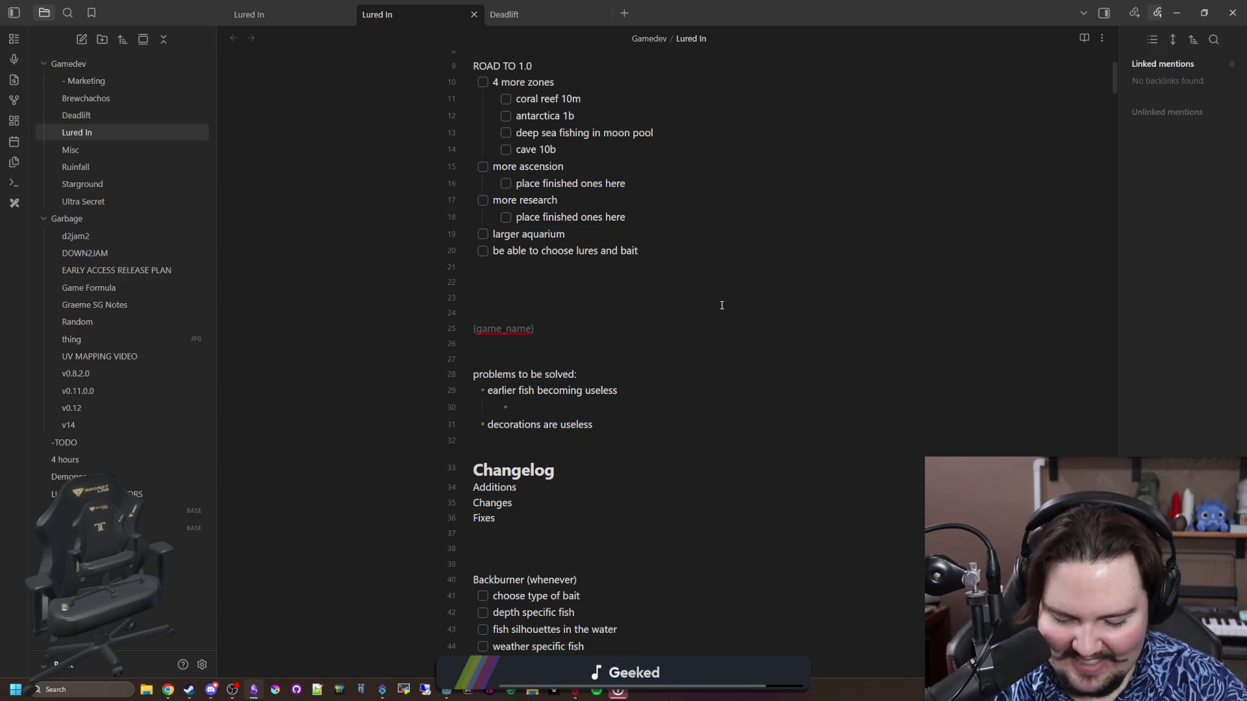
Switch from the Obsidian note to Gmail's spam folder showing the 'lured in launch traction' email
click(721, 306)
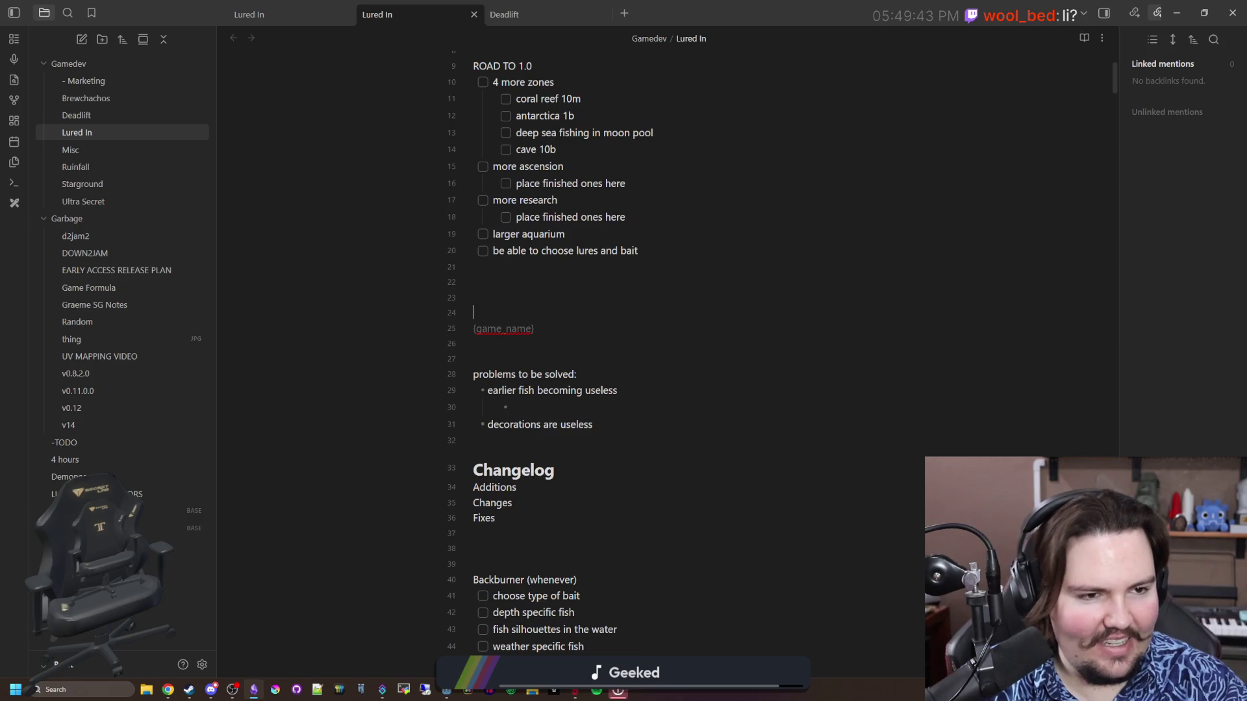
key(alt+Tab)
key(alt+Tab)
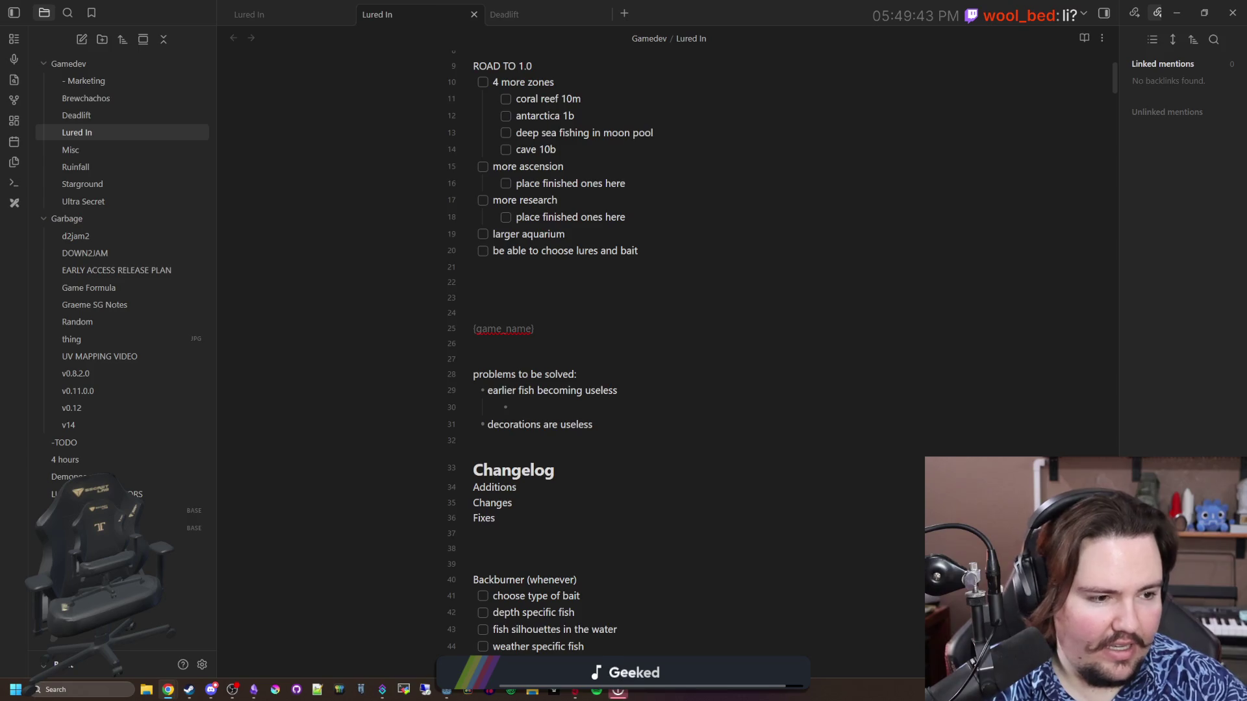
key(alt+Tab)
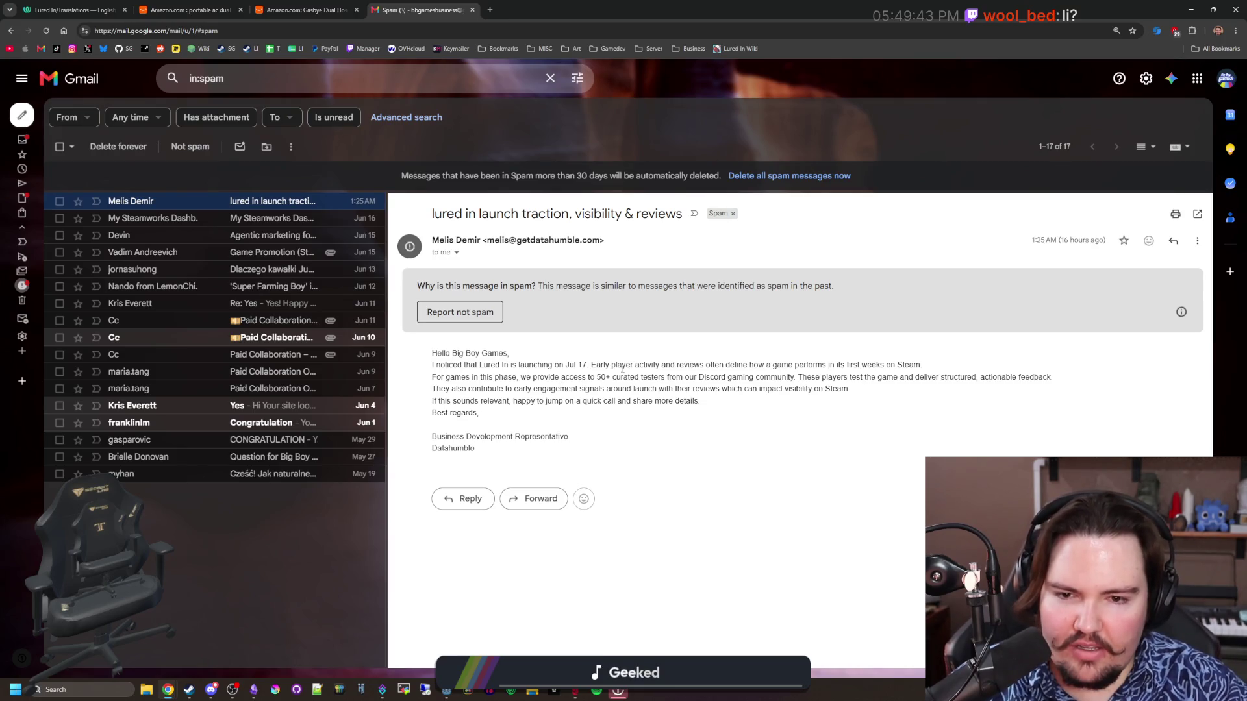
Highlight passages and the subject words 'launch' and 'visibility' in the launch traction spam email
drag(448, 376, 759, 402)
click(766, 403)
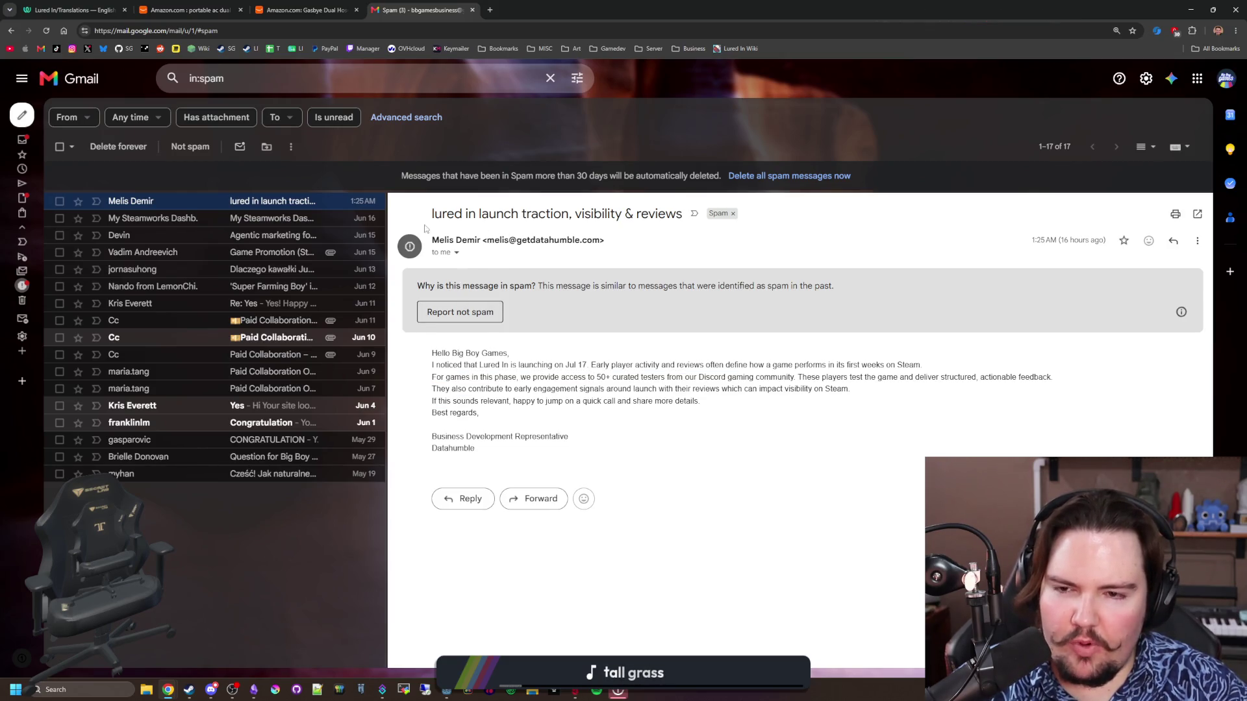
drag(437, 219, 634, 217)
click(527, 218)
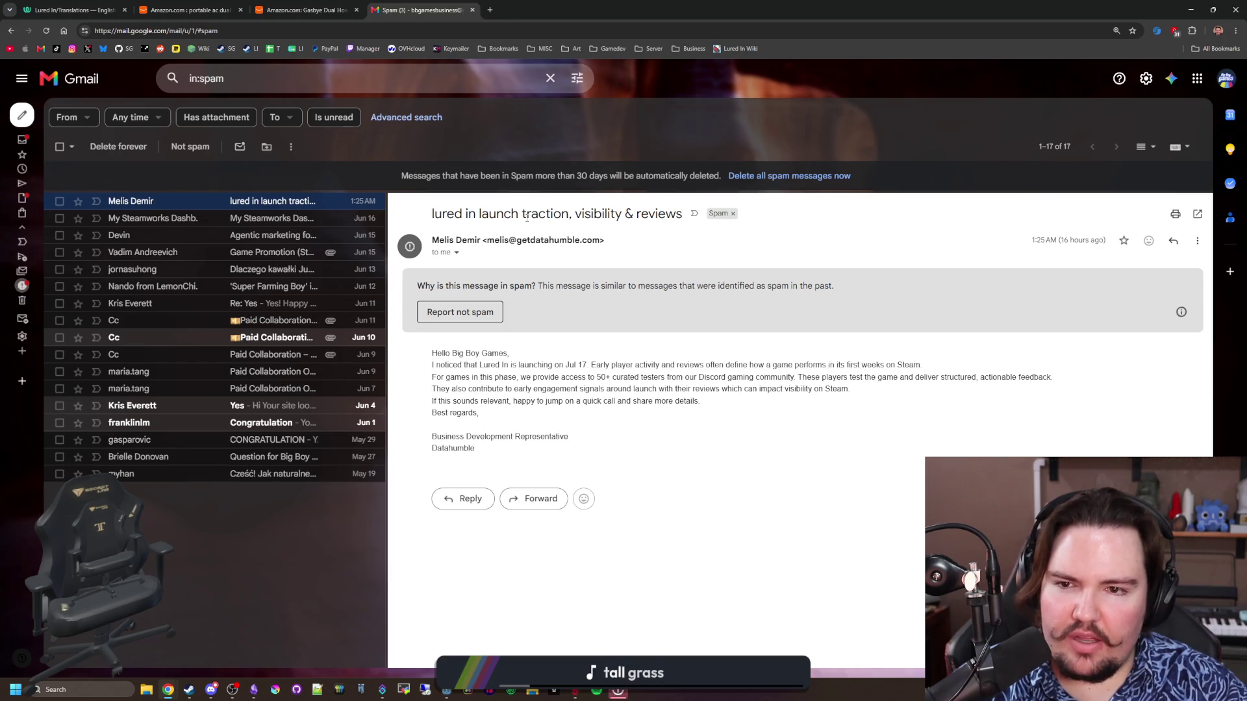
double_click(513, 214)
click(519, 216)
double_click(611, 214)
click(642, 218)
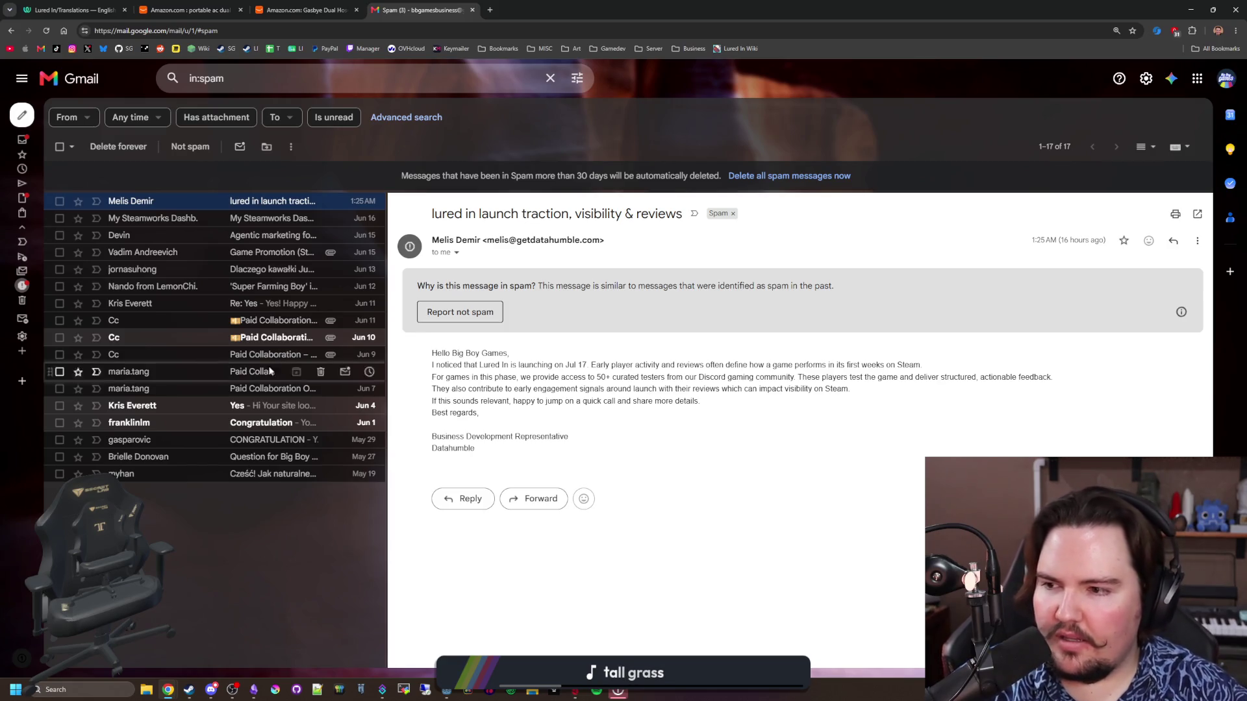
Read the 'My Steamworks Dashboard' spam email, then open 'Agentic marketing for Lured In'
click(155, 226)
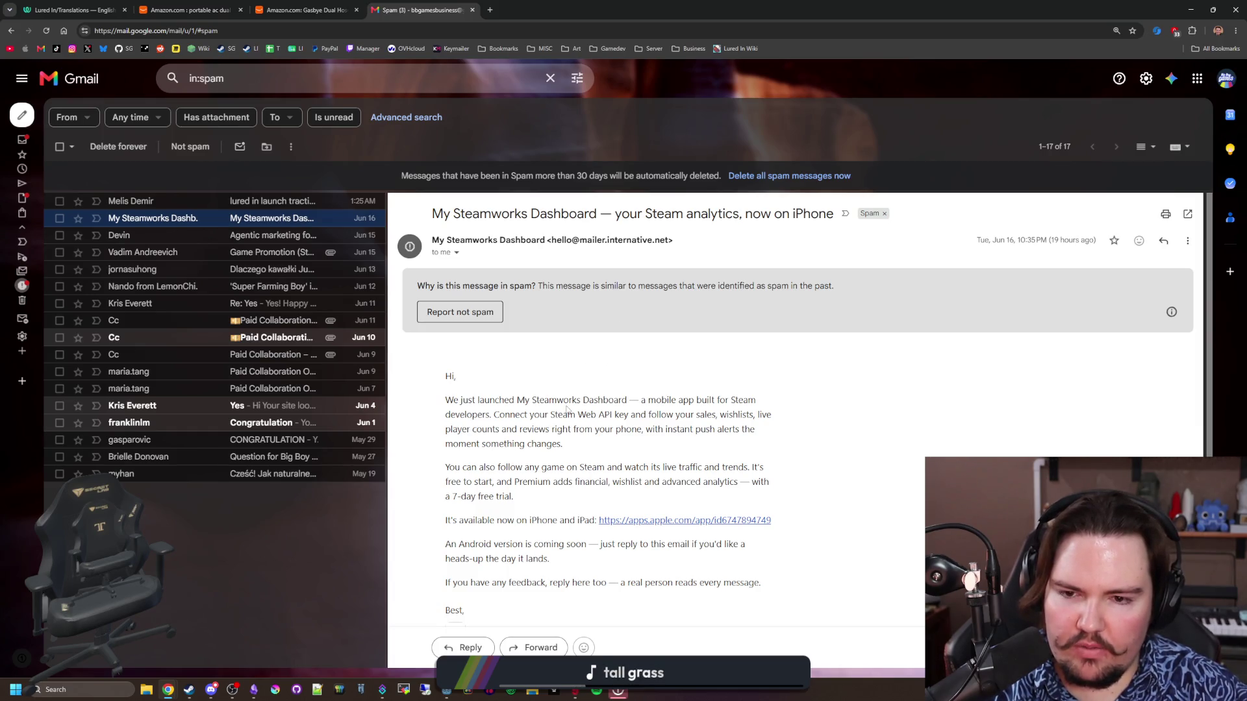
scroll(517, 482, down, 4)
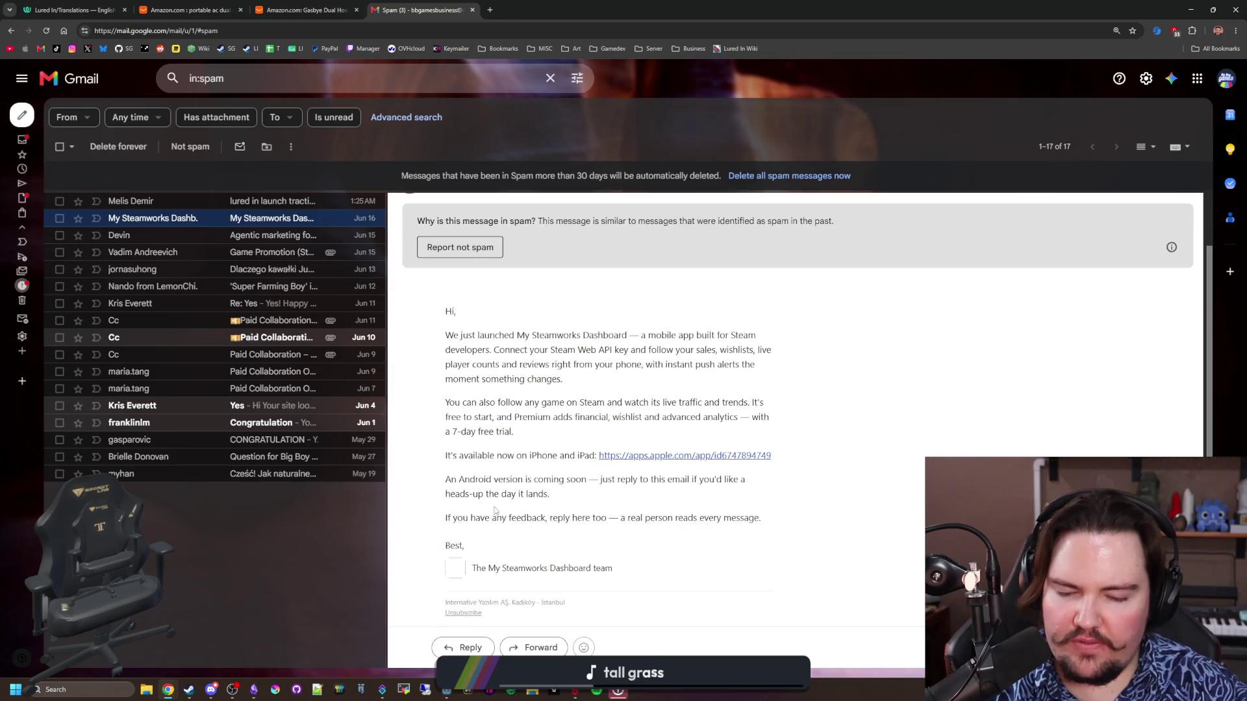
scroll(508, 473, up, 4)
click(344, 236)
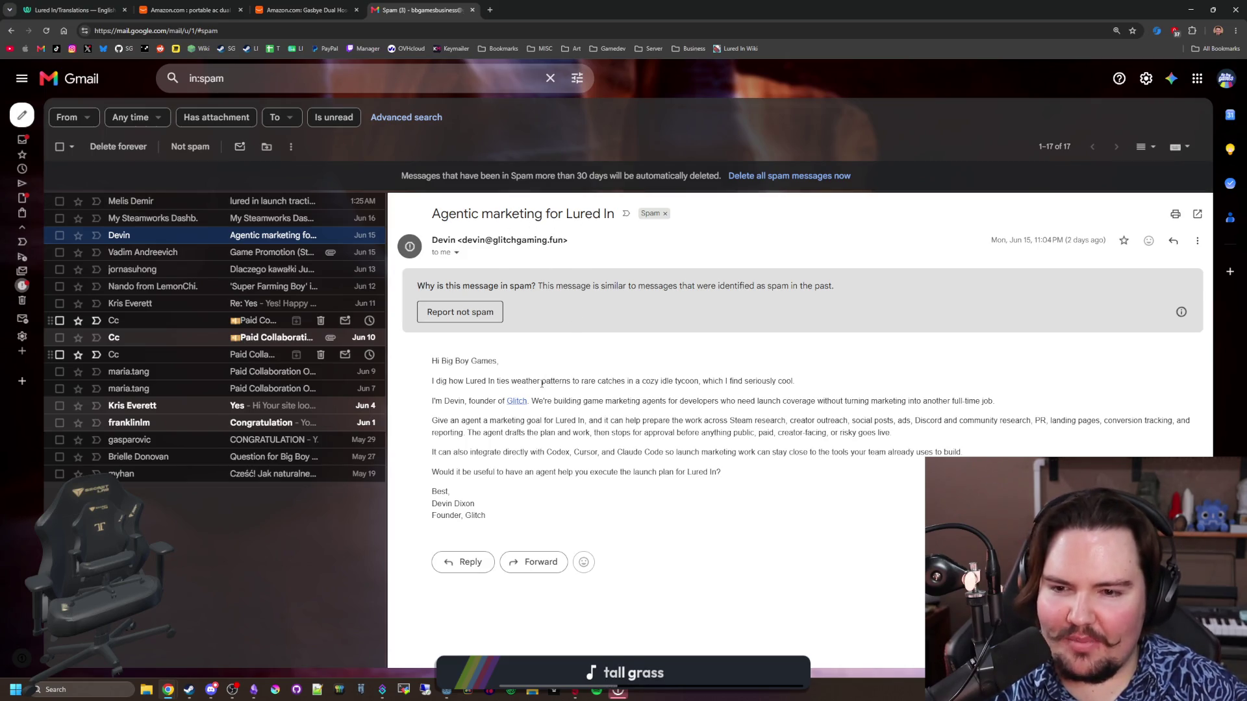
mouse_move(441, 381)
mouse_down()
mouse_move(614, 382)
mouse_move(682, 403)
mouse_move(703, 383)
mouse_move(795, 383)
mouse_up()
click(811, 385)
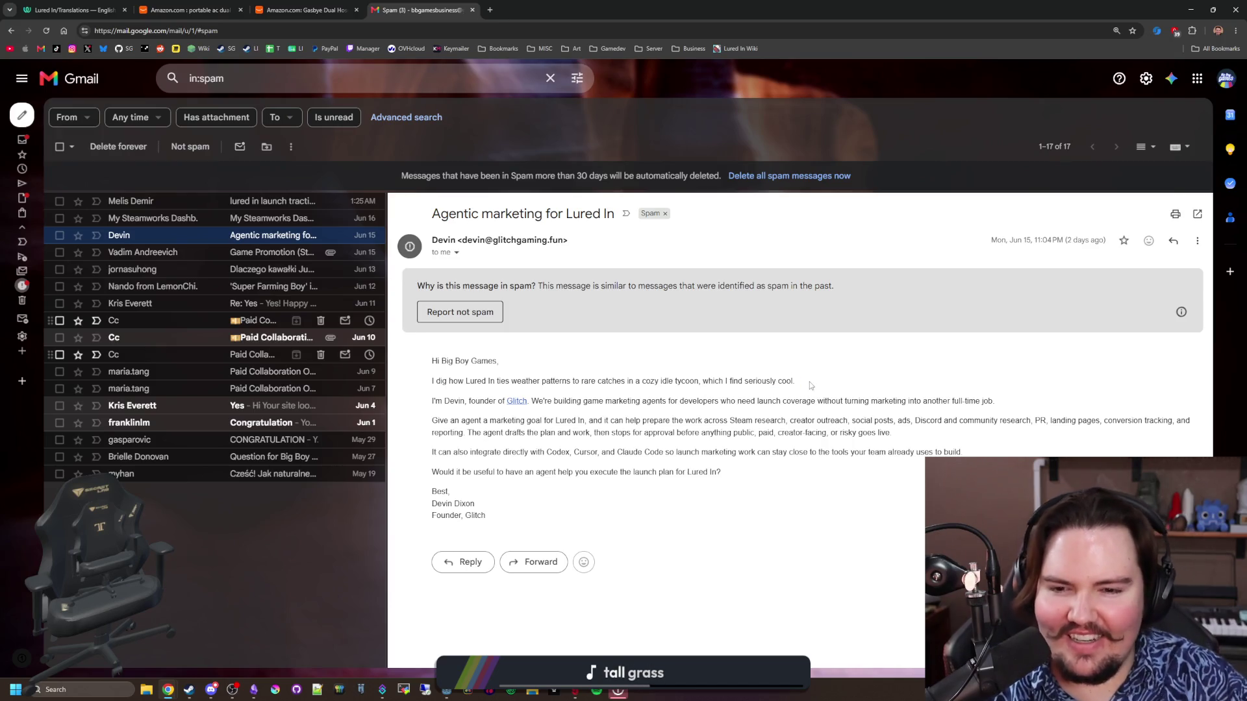
mouse_move(512, 381)
mouse_down()
mouse_move(549, 401)
mouse_move(637, 379)
mouse_up()
click(638, 381)
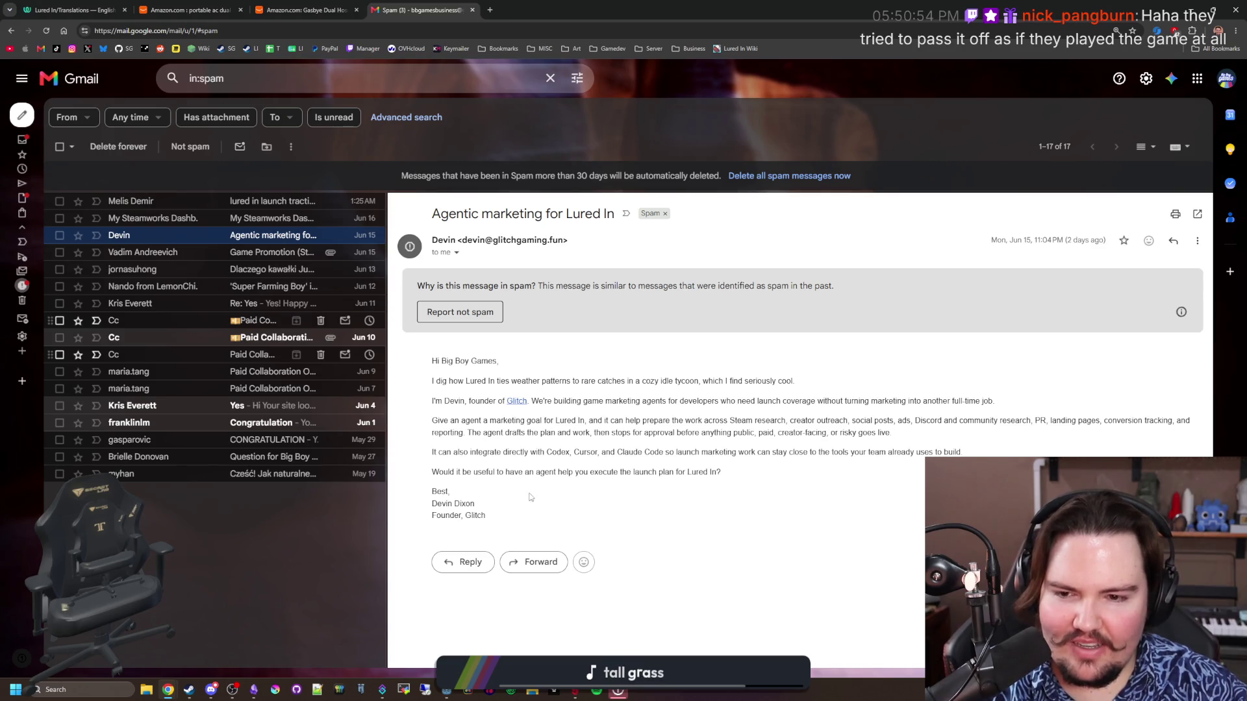
drag(462, 417, 711, 422)
click(802, 492)
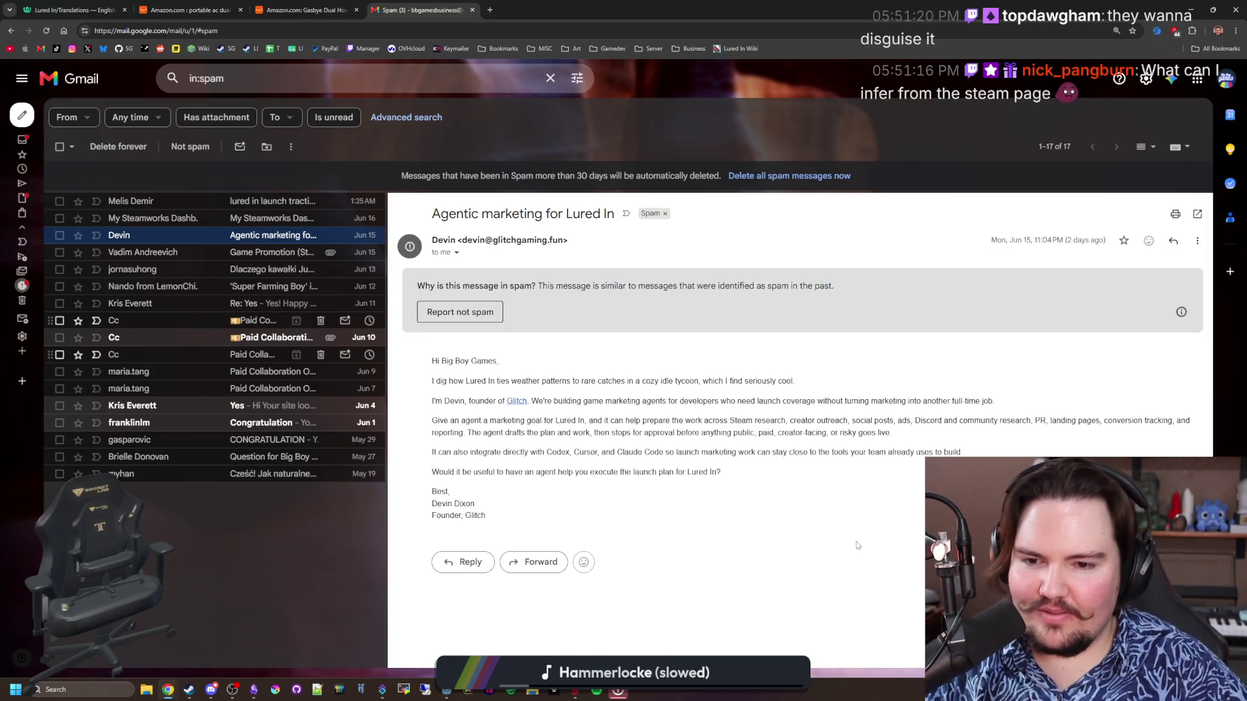
Read the Game Promotion and Tripo AI paid collaboration spam emails
click(251, 260)
scroll(598, 324, down, 1)
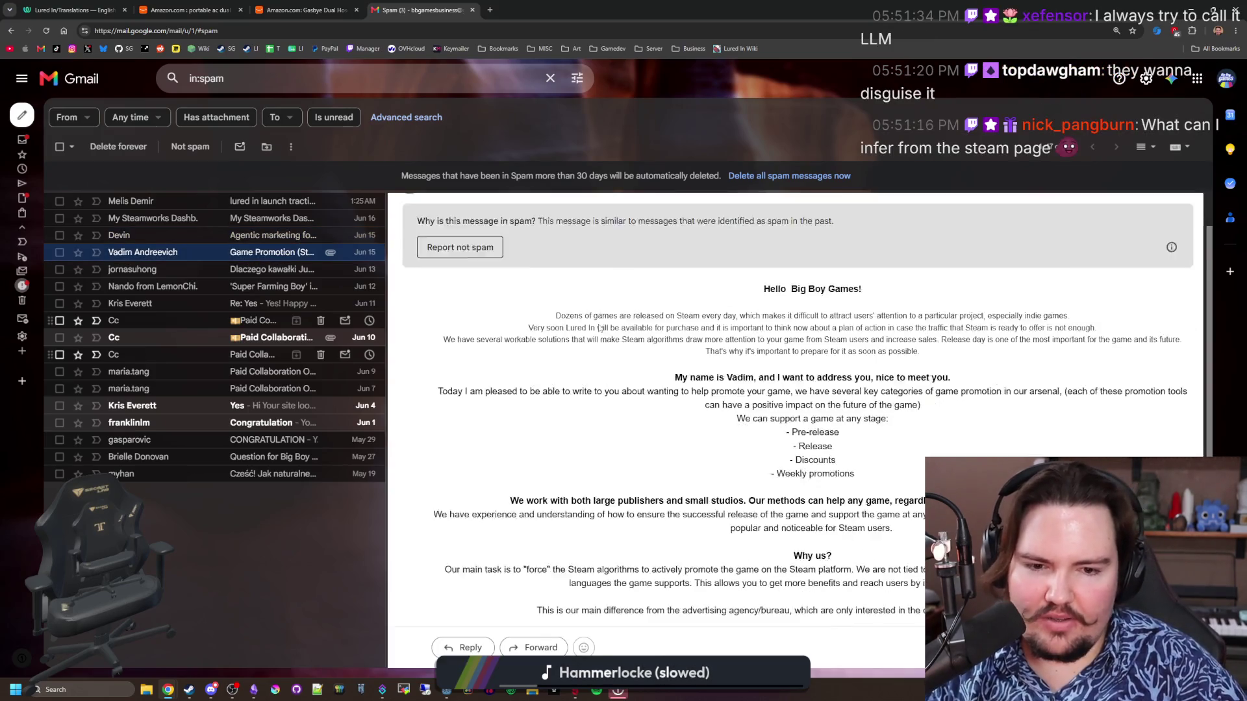
scroll(598, 328, down, 1)
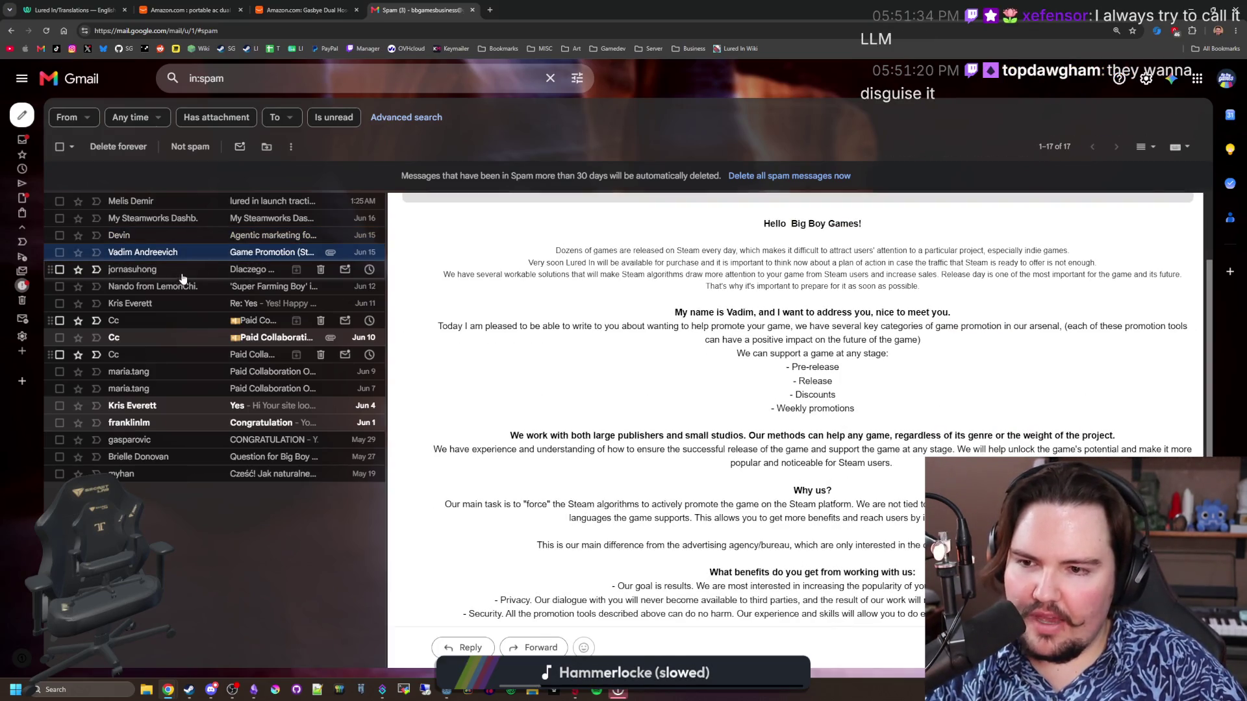
click(171, 321)
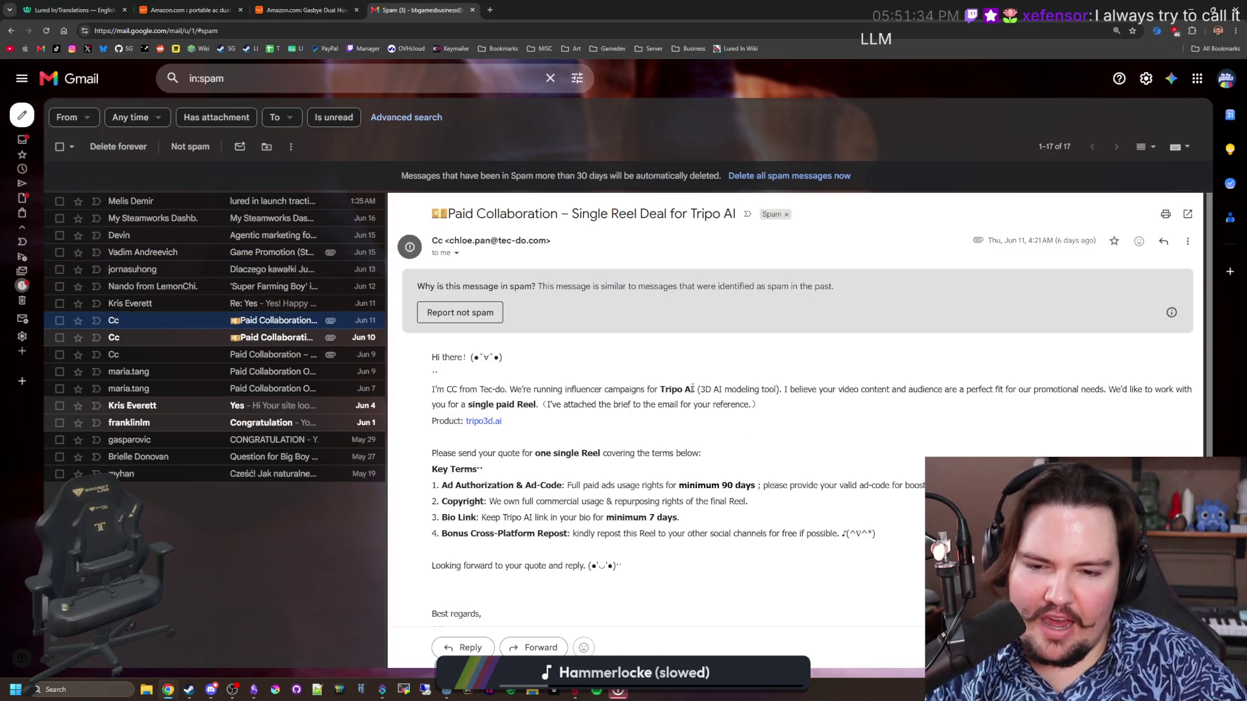
scroll(693, 388, down, 2)
scroll(719, 495, down, 2)
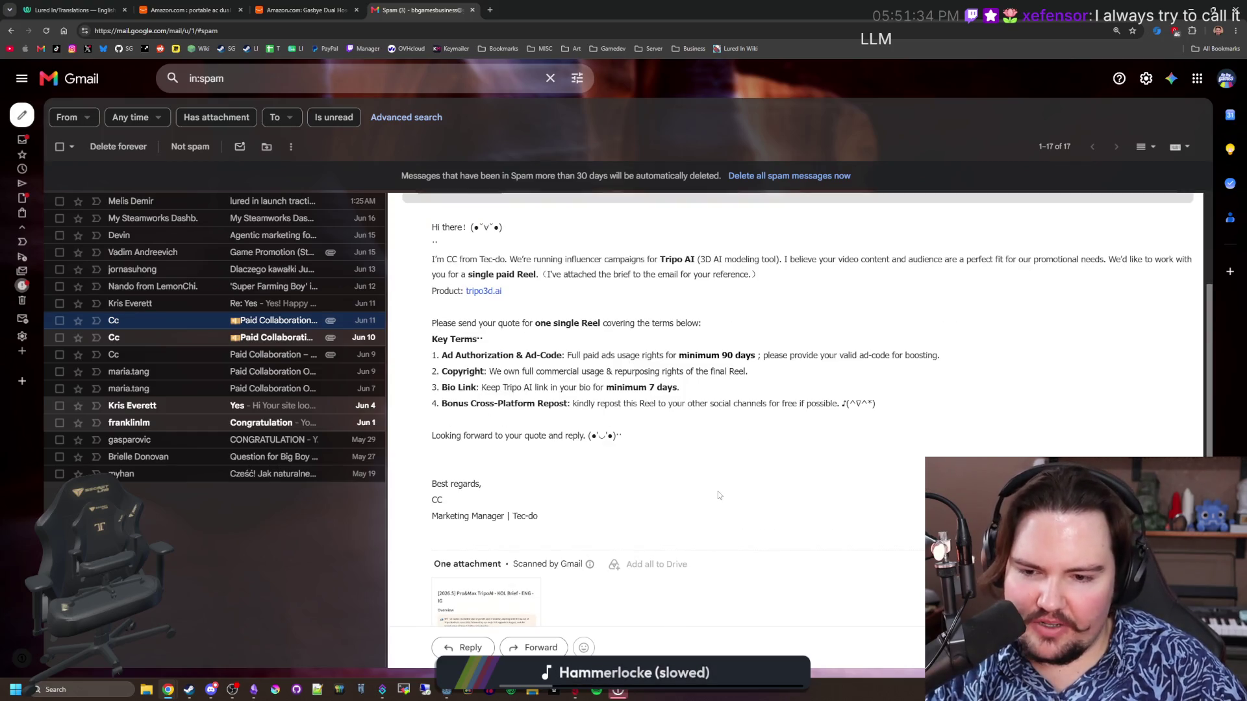
scroll(719, 495, down, 1)
scroll(720, 496, up, 3)
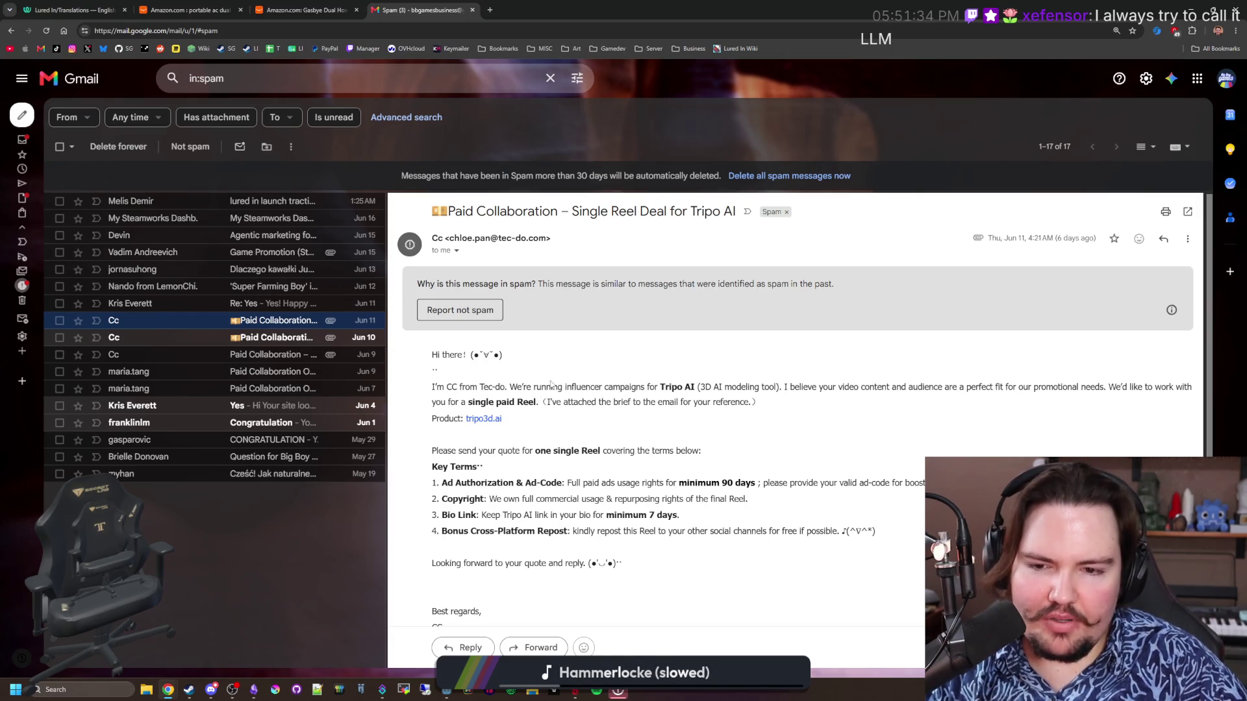
drag(484, 402, 721, 389)
click(762, 416)
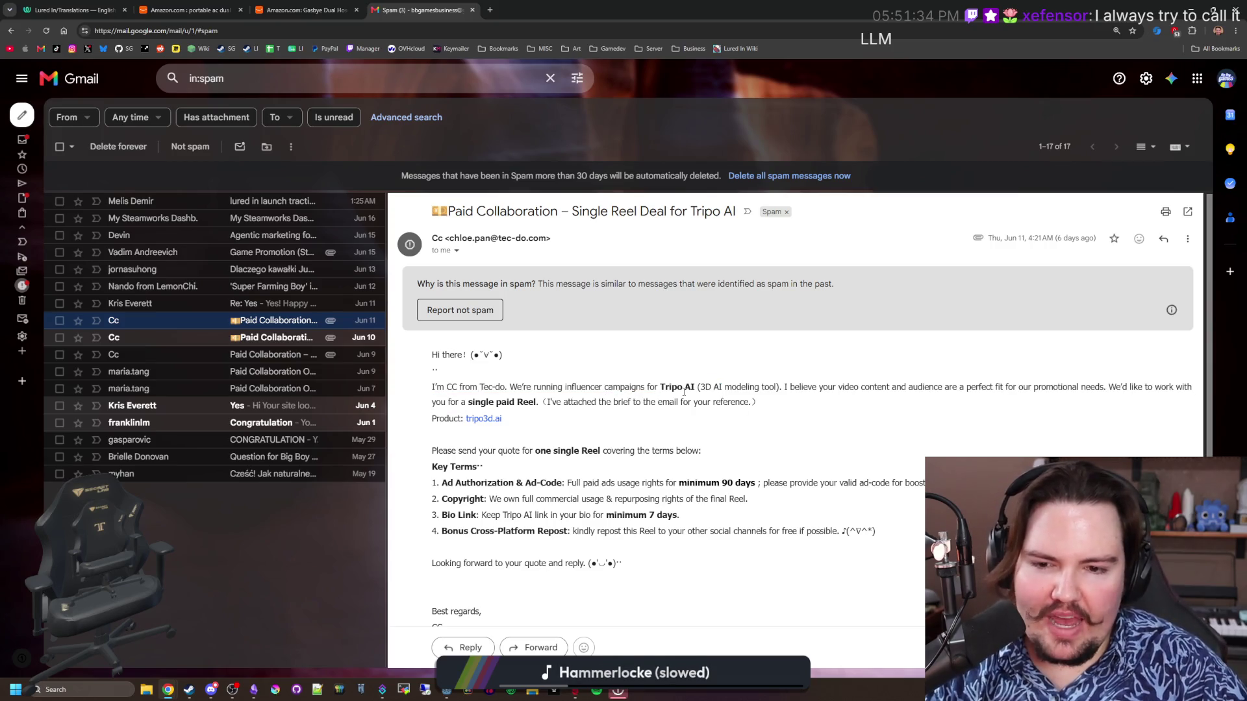
scroll(539, 399, down, 1)
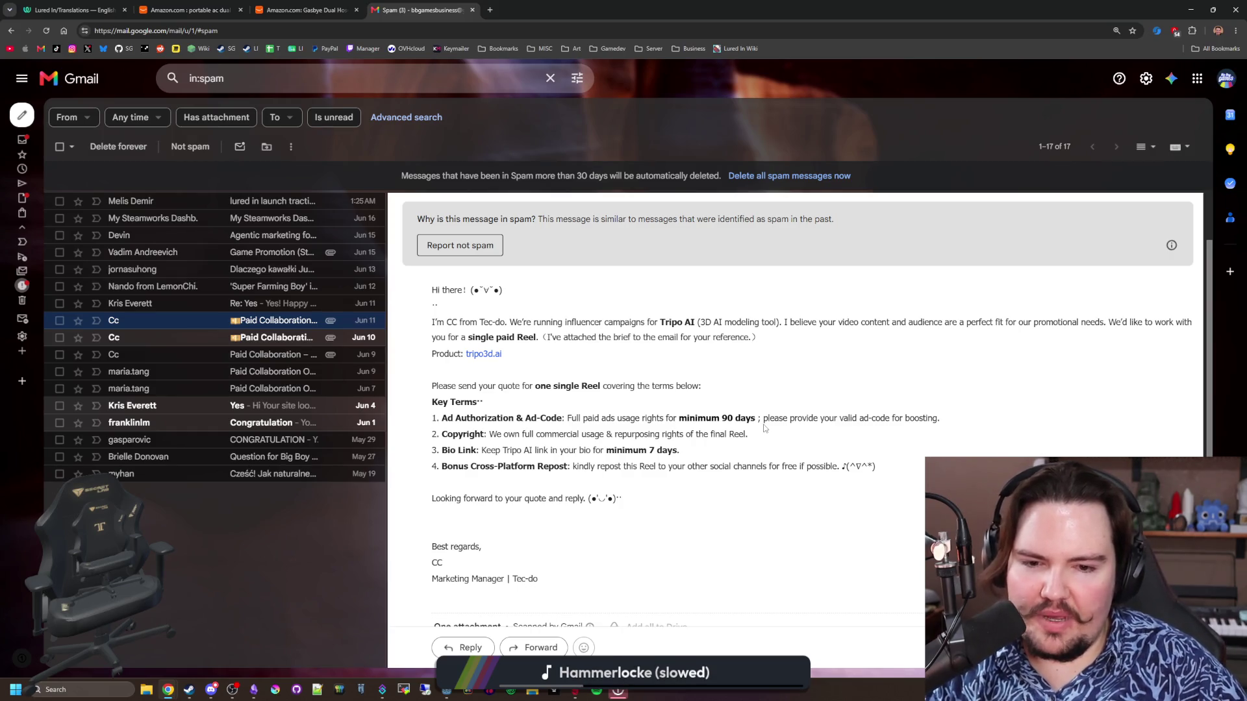
Read the other Tripo AI email and 'Question for Big Boy Games', then minimize Chrome
click(159, 372)
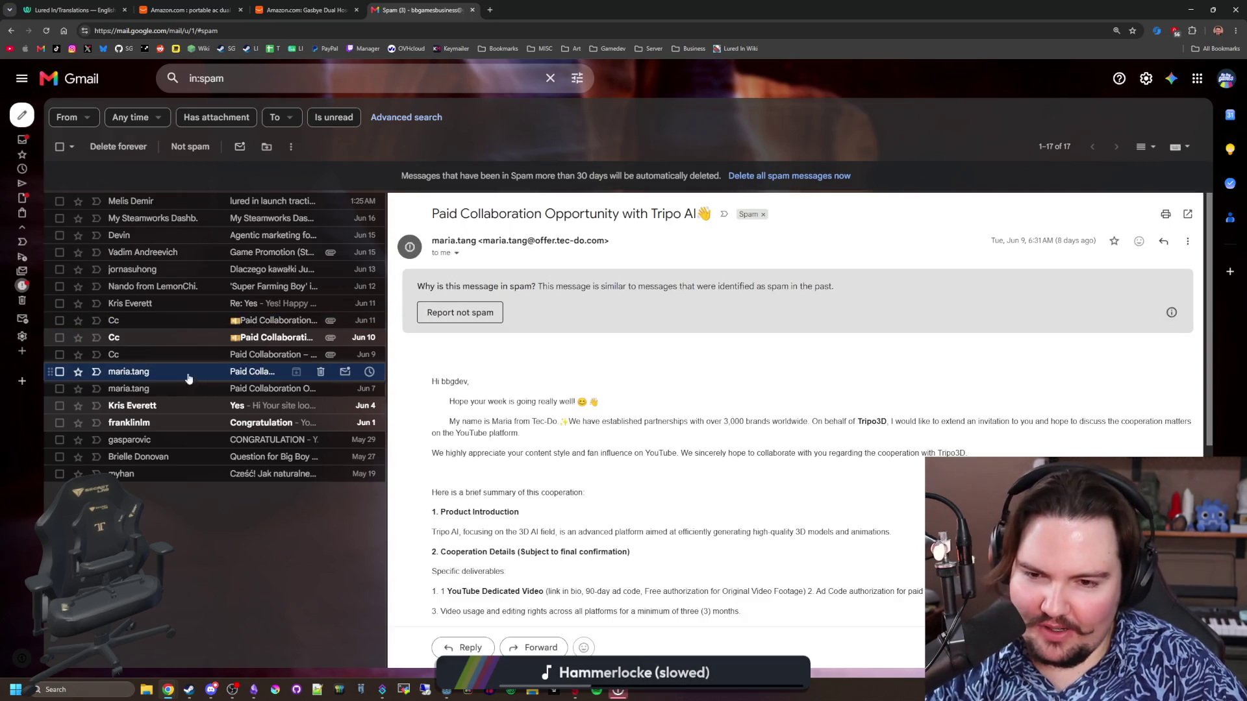
scroll(599, 471, down, 1)
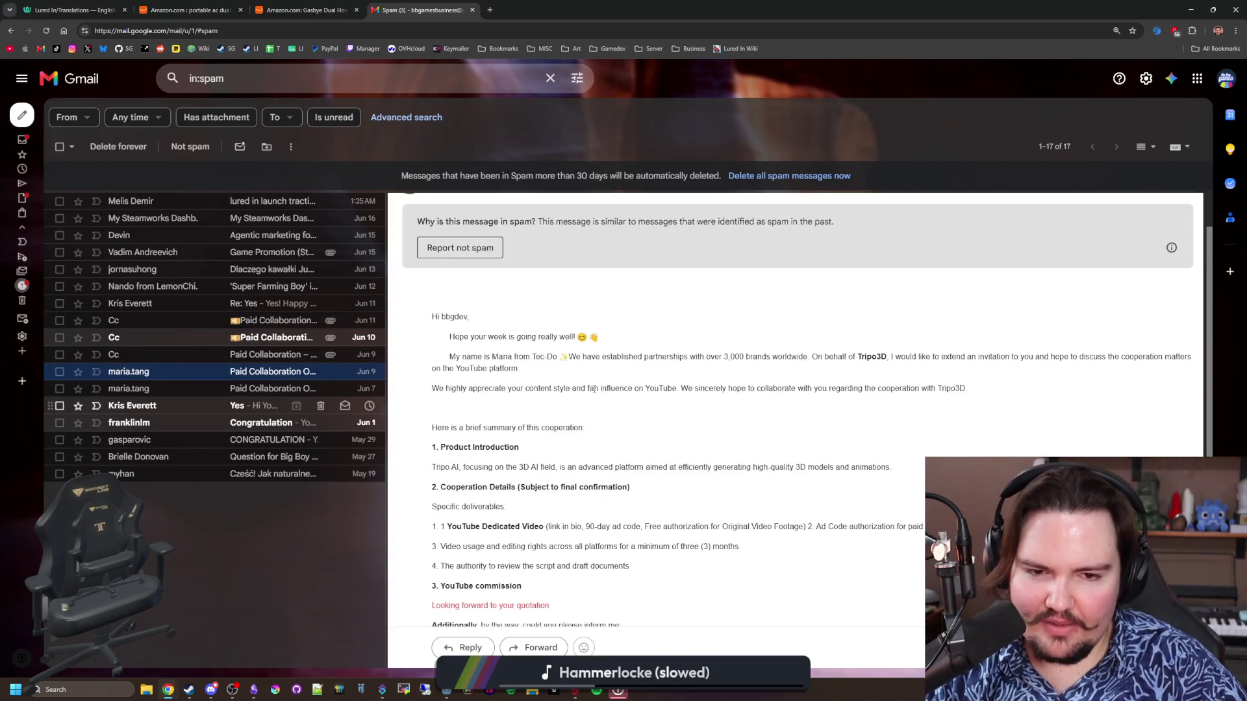
scroll(595, 435, down, 1)
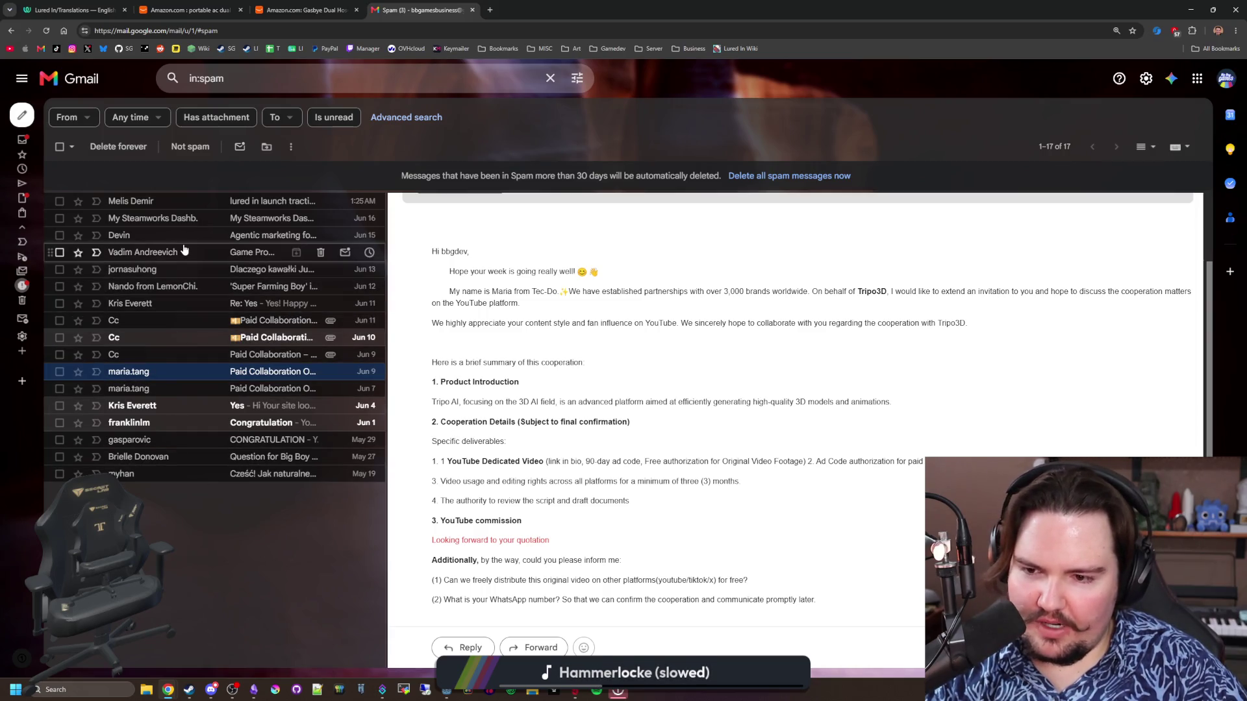
click(170, 457)
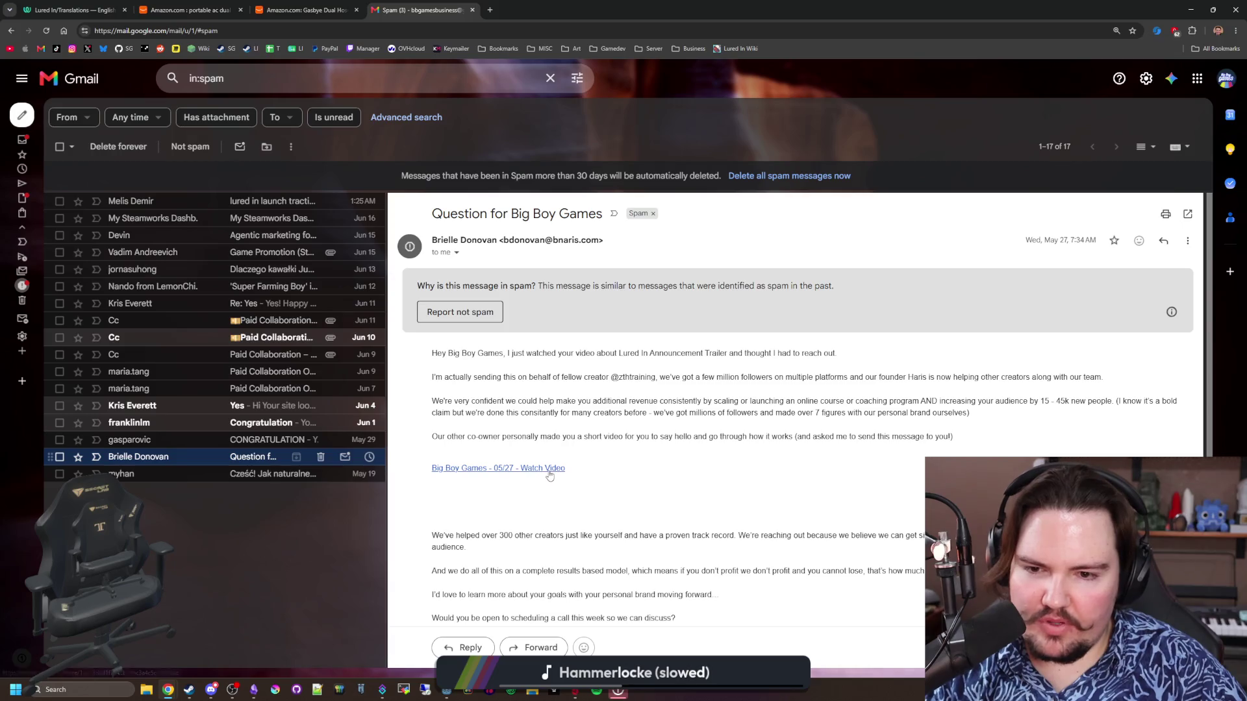
scroll(549, 474, down, 1)
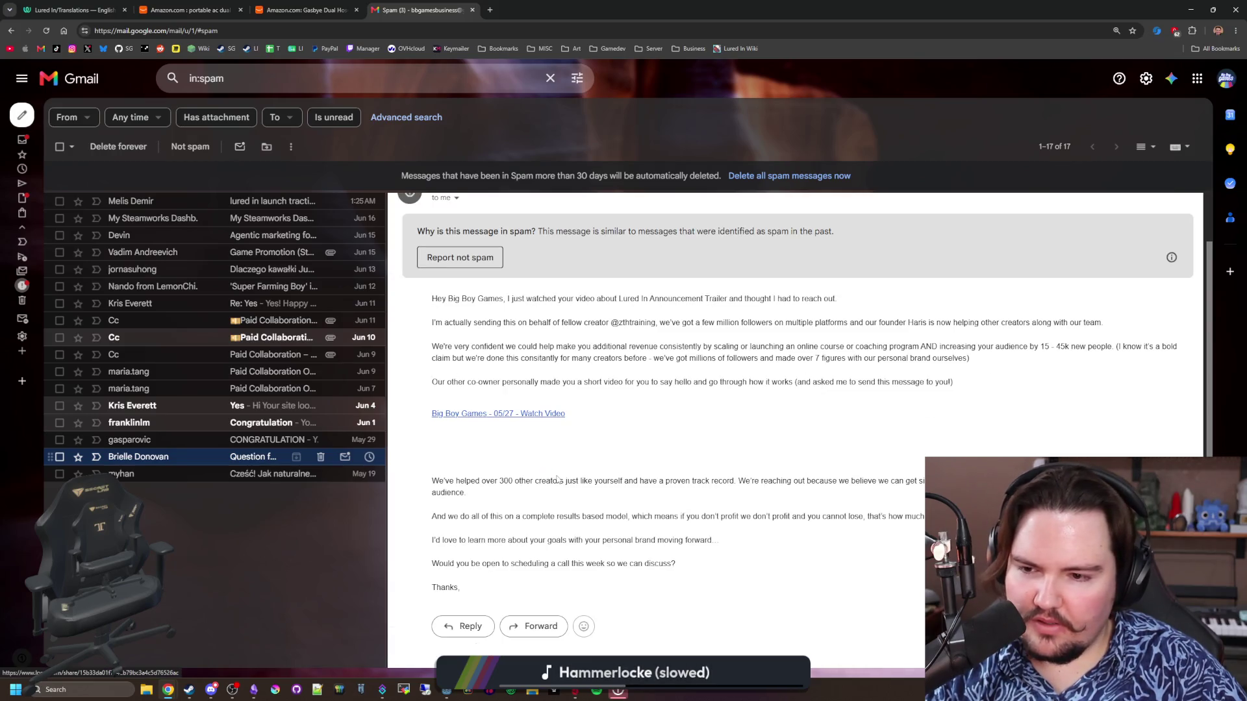
scroll(549, 474, up, 1)
key(super+Down)
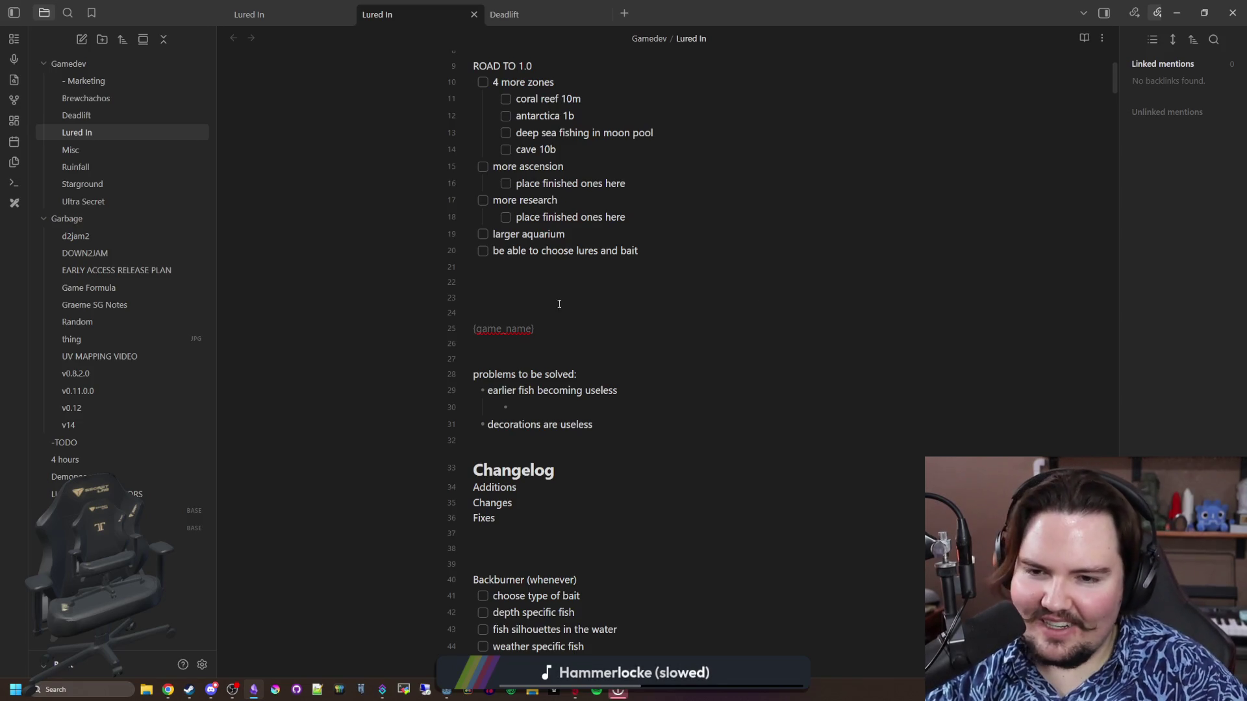
Delete the (game_name) placeholder lines above the problems list
drag(539, 326, 492, 299)
key(BackSpace)
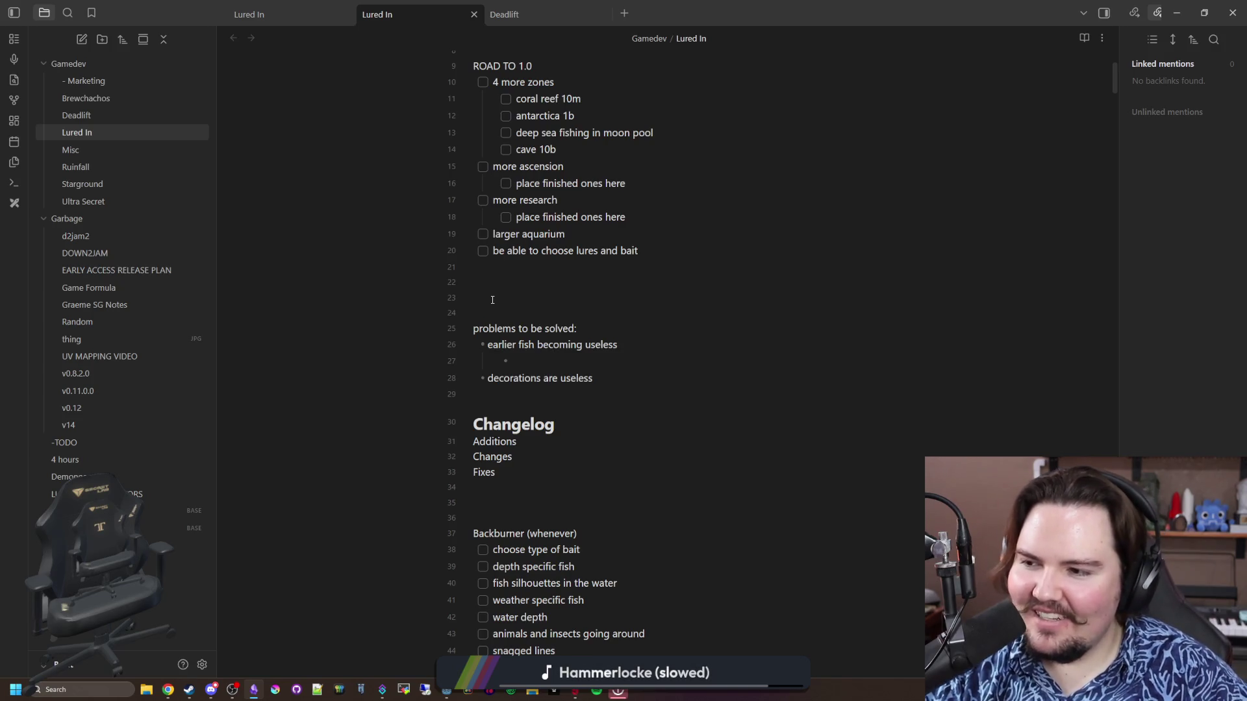
click(492, 300)
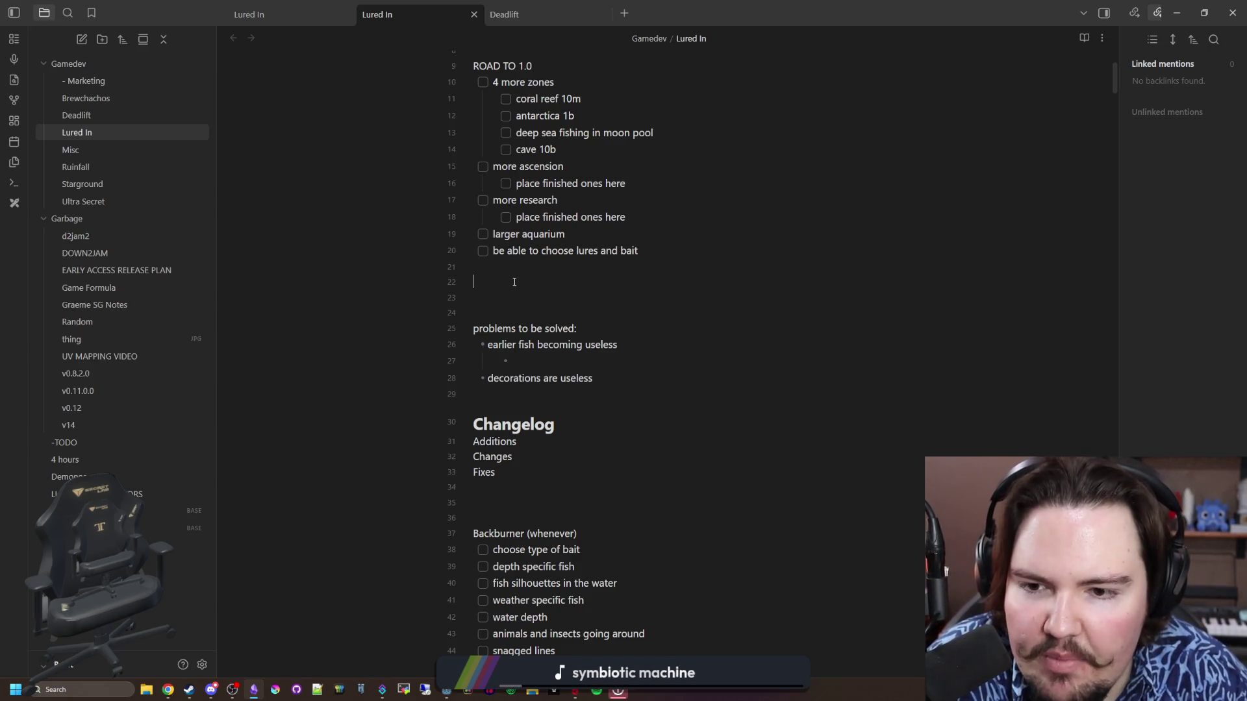
click(524, 283)
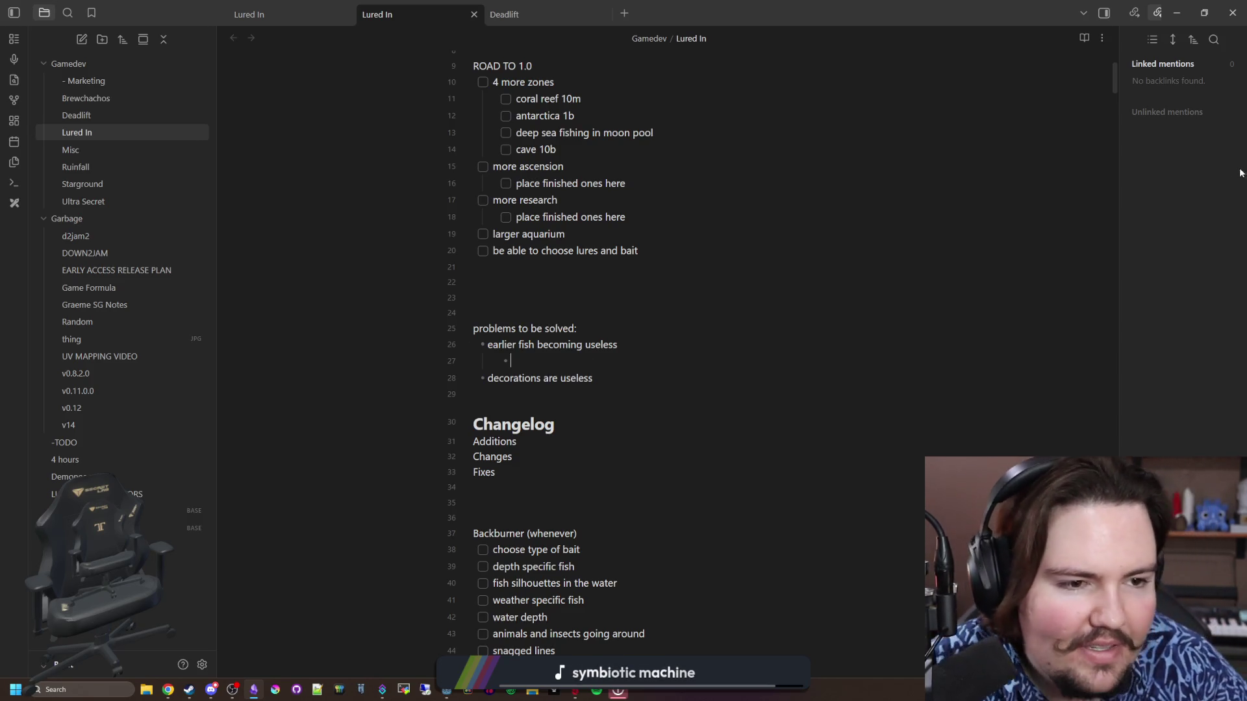
key(alt+Tab)
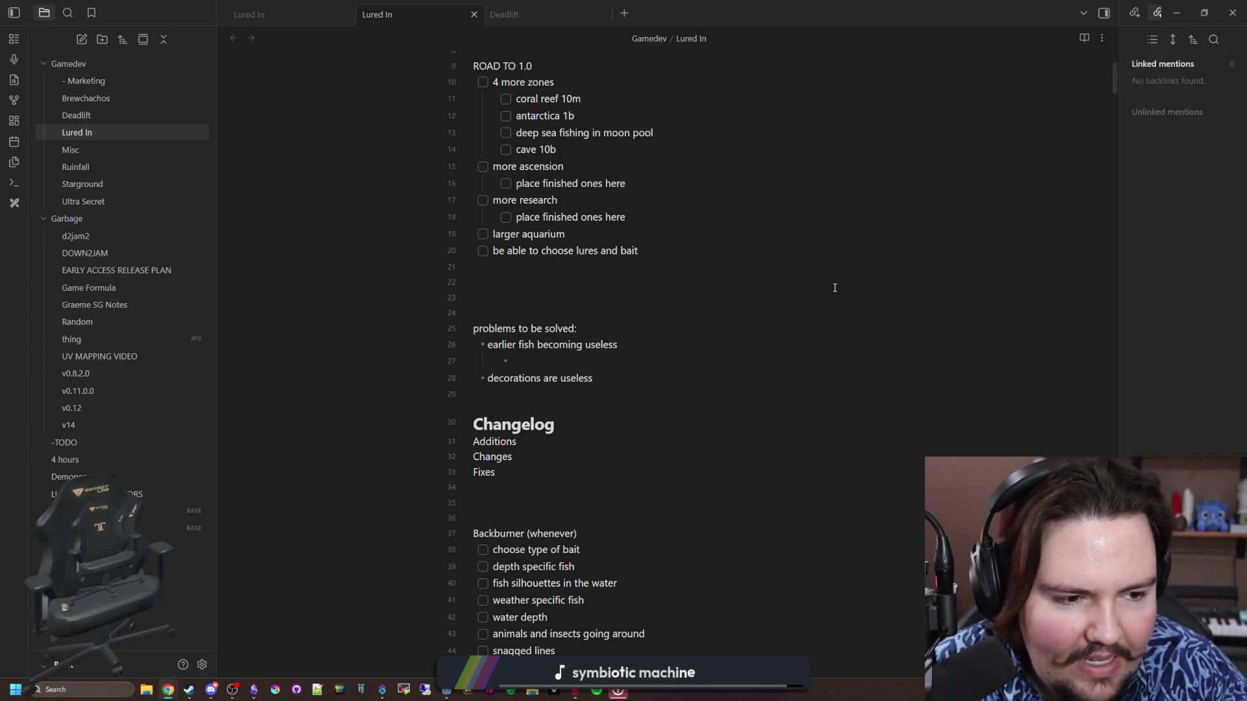
Outdent the empty bullet into 'rules' with a sub-point about new fish feeling worthwhile
click(578, 367)
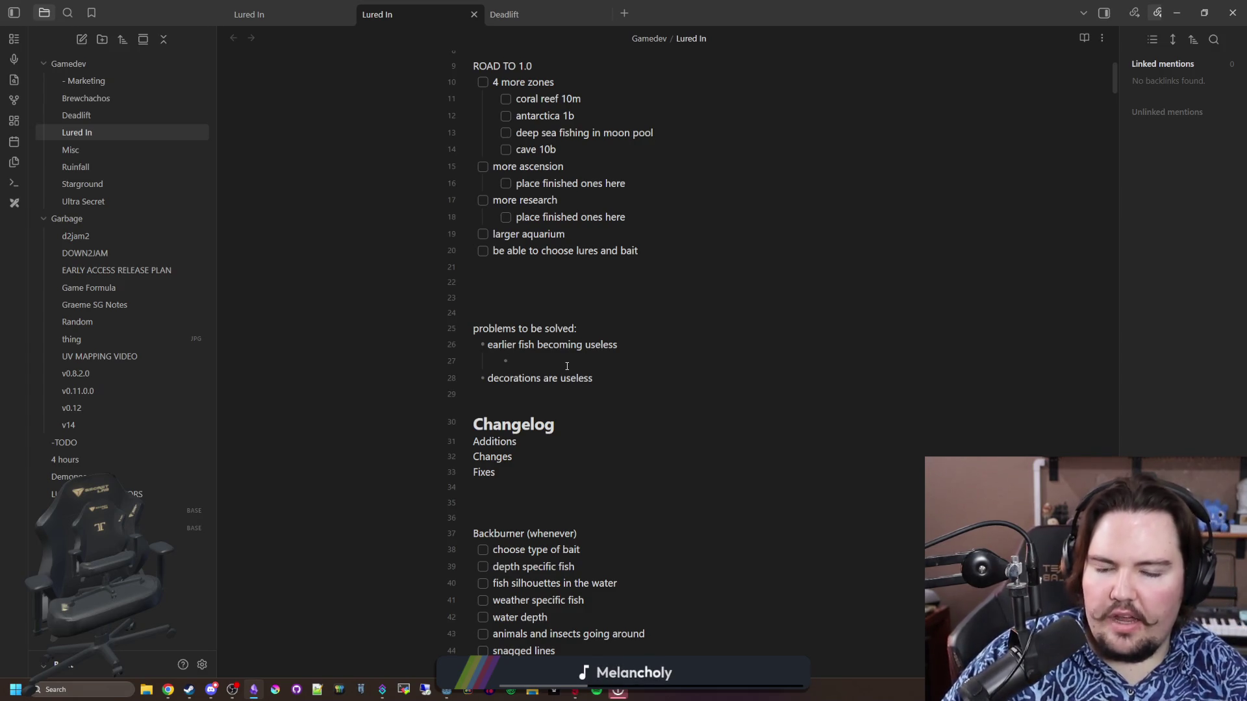
key(shift+Tab)
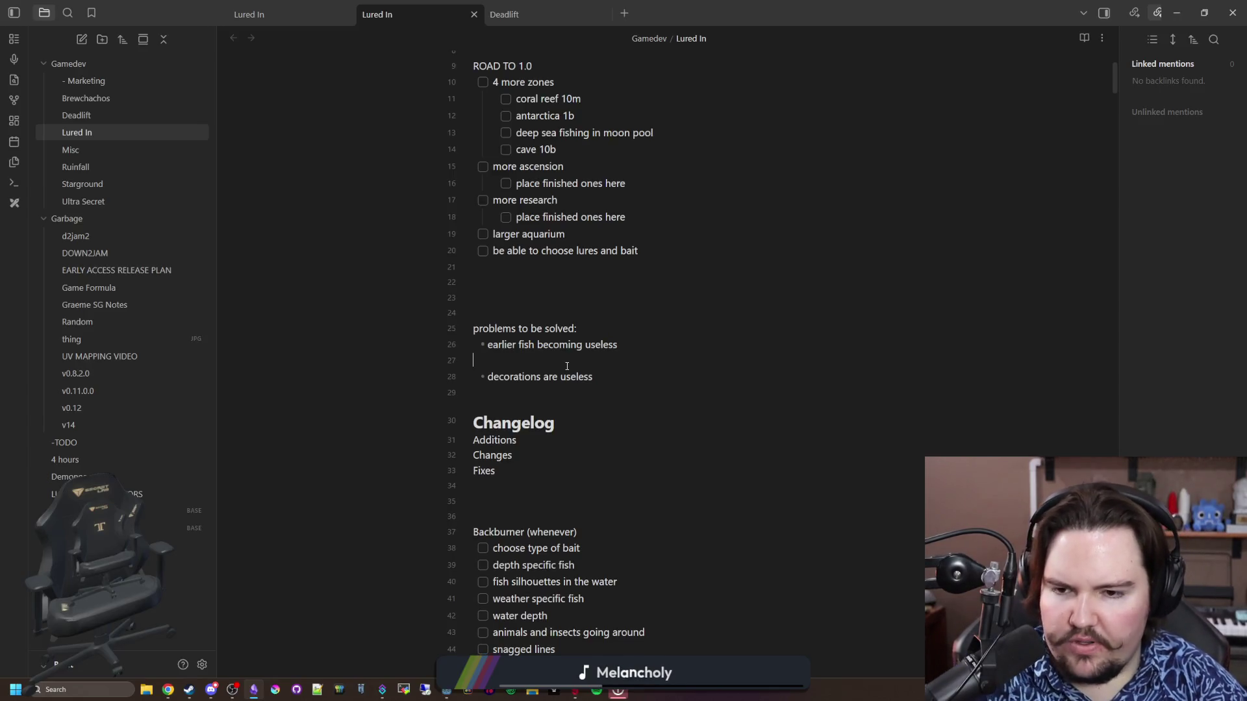
key(Return)
key(Return)
key(Return)
key(Up)
key(Up)
key(Up)
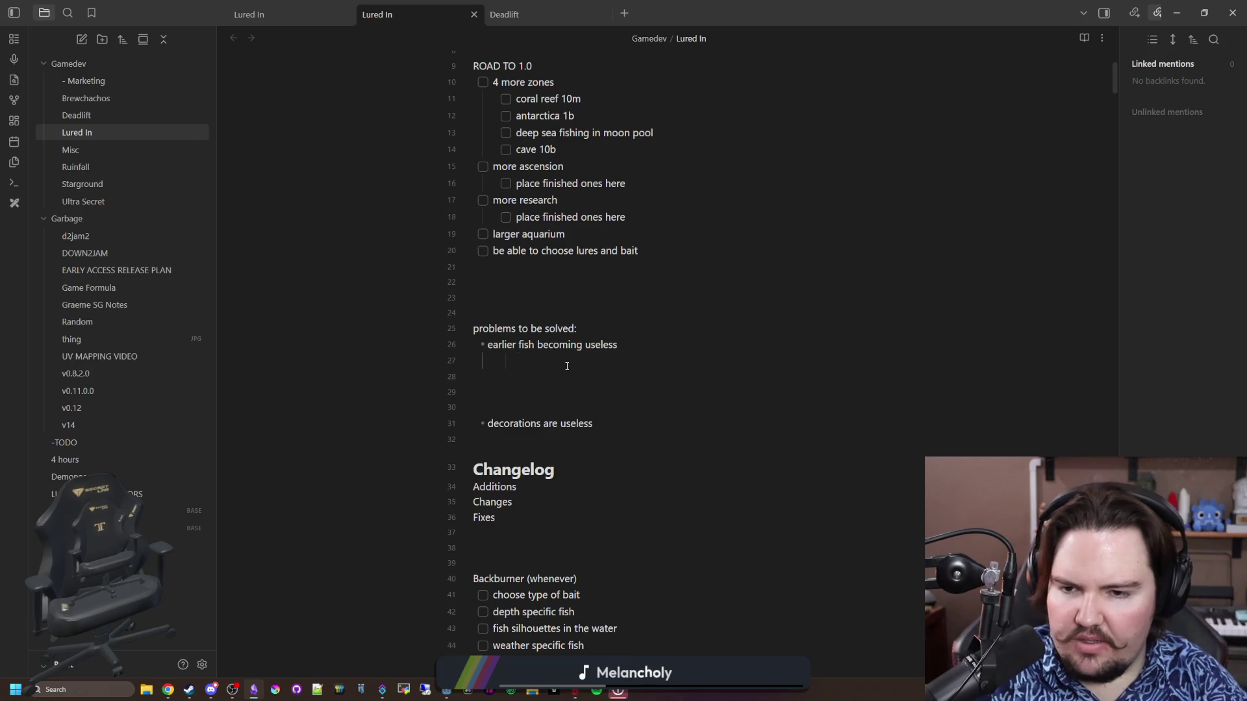
text(- )
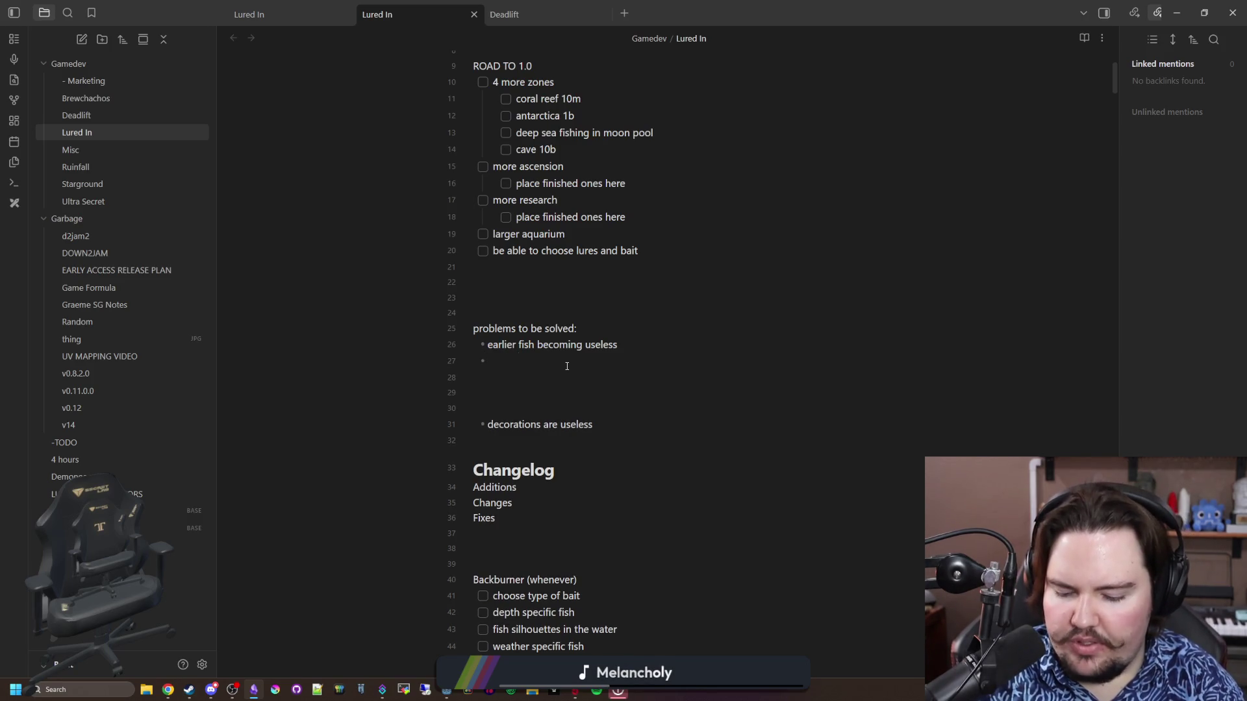
text(rules)
key(Return)
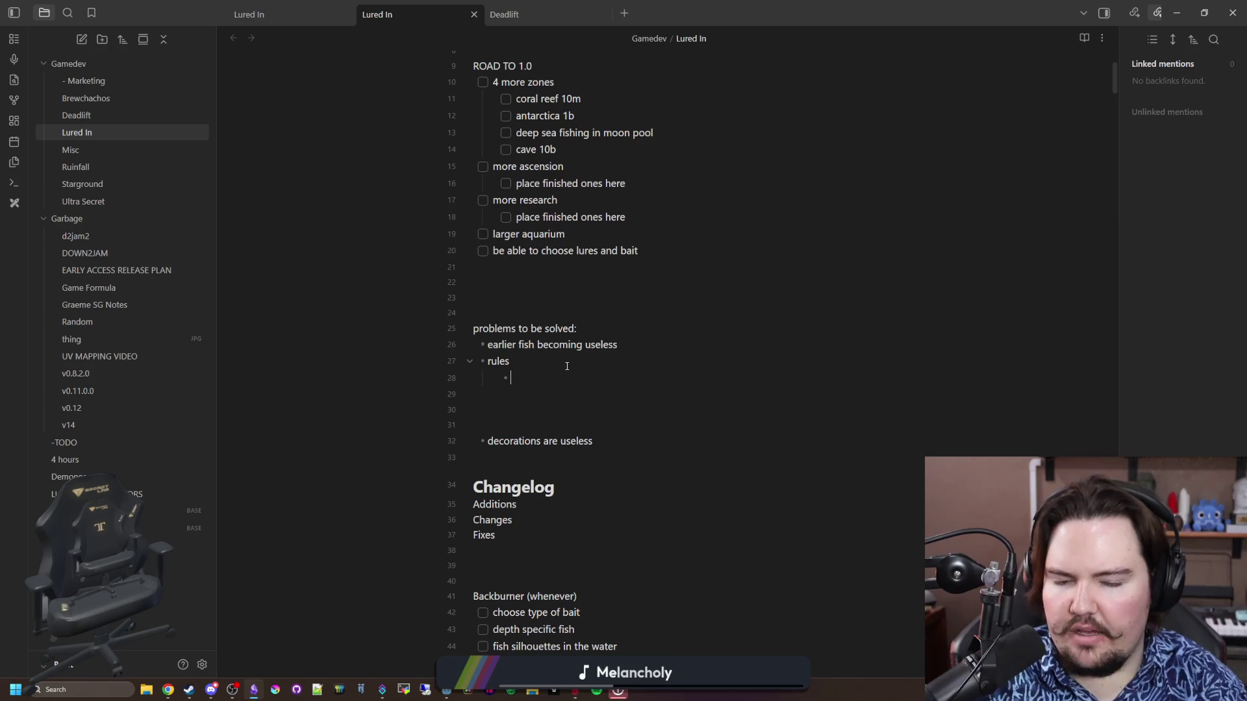
text(stil)
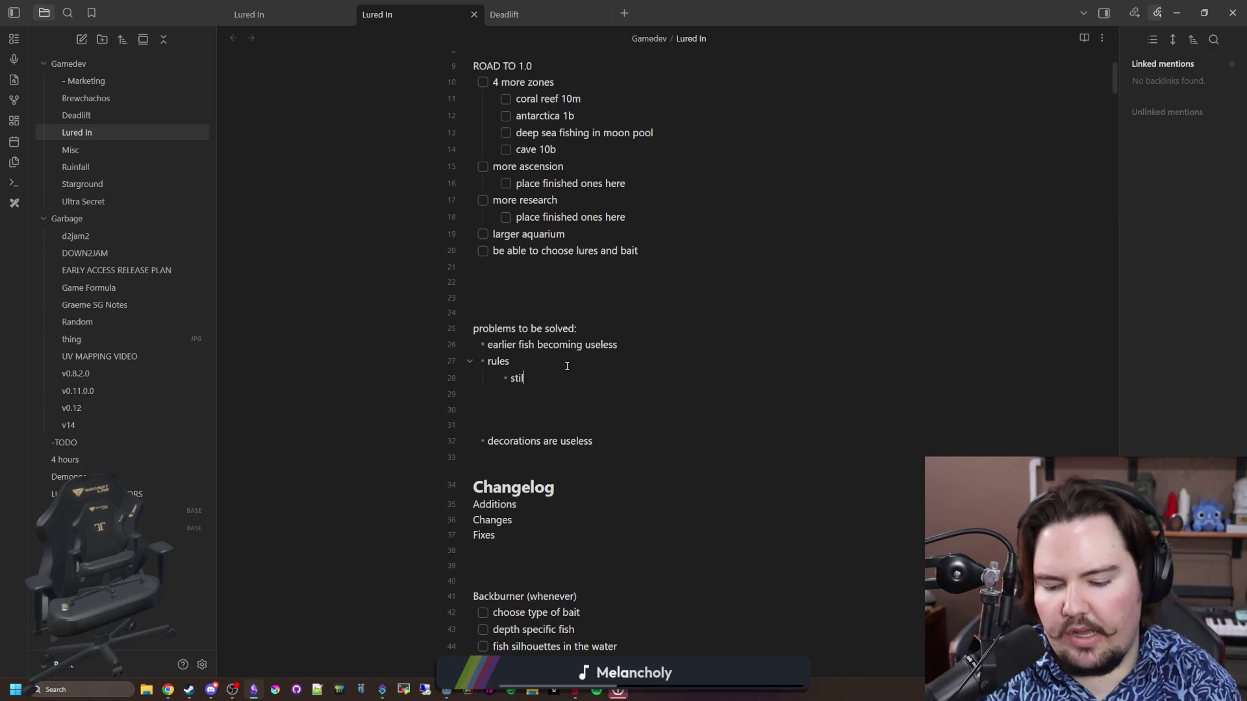
text(l need new fish )
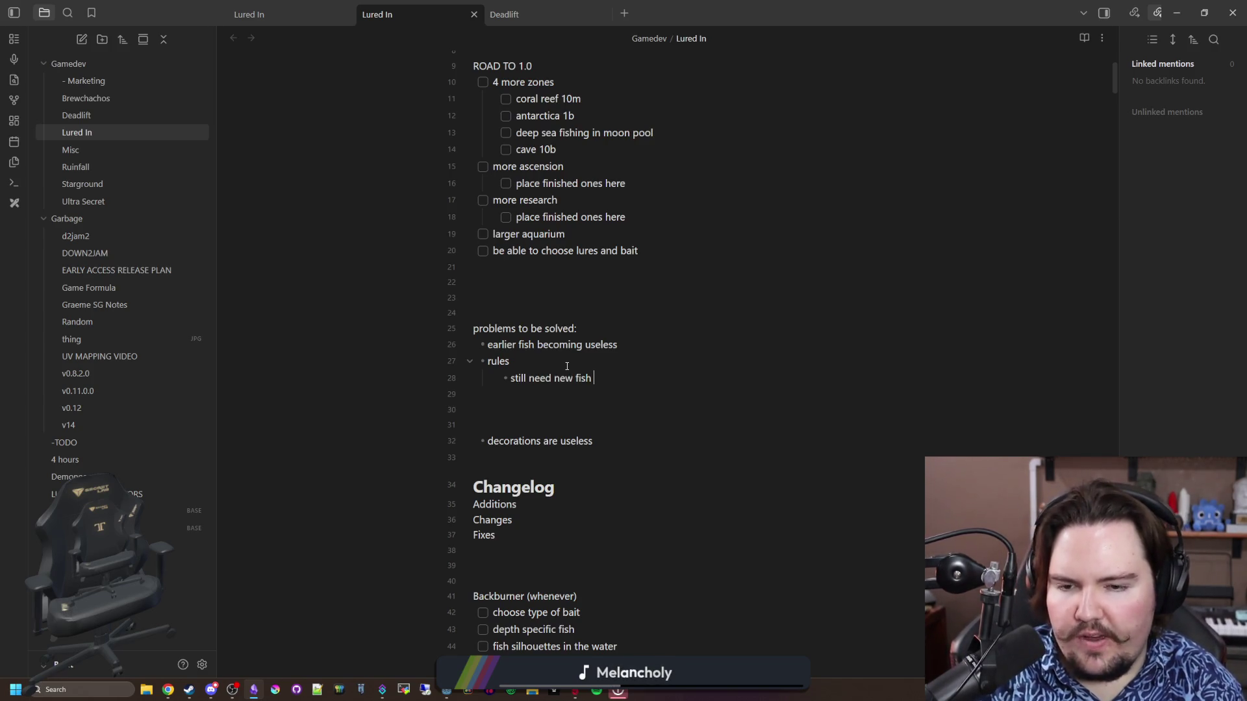
text(to feel worthwhile )
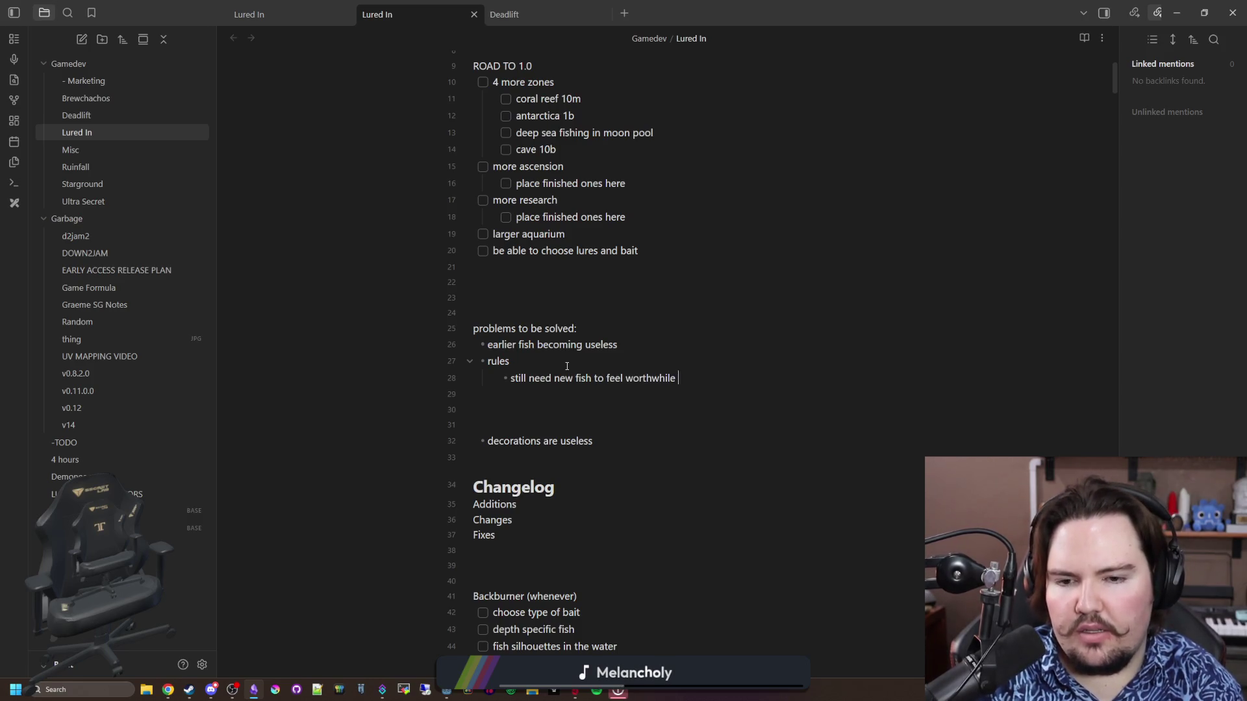
text((no full stacking on early)
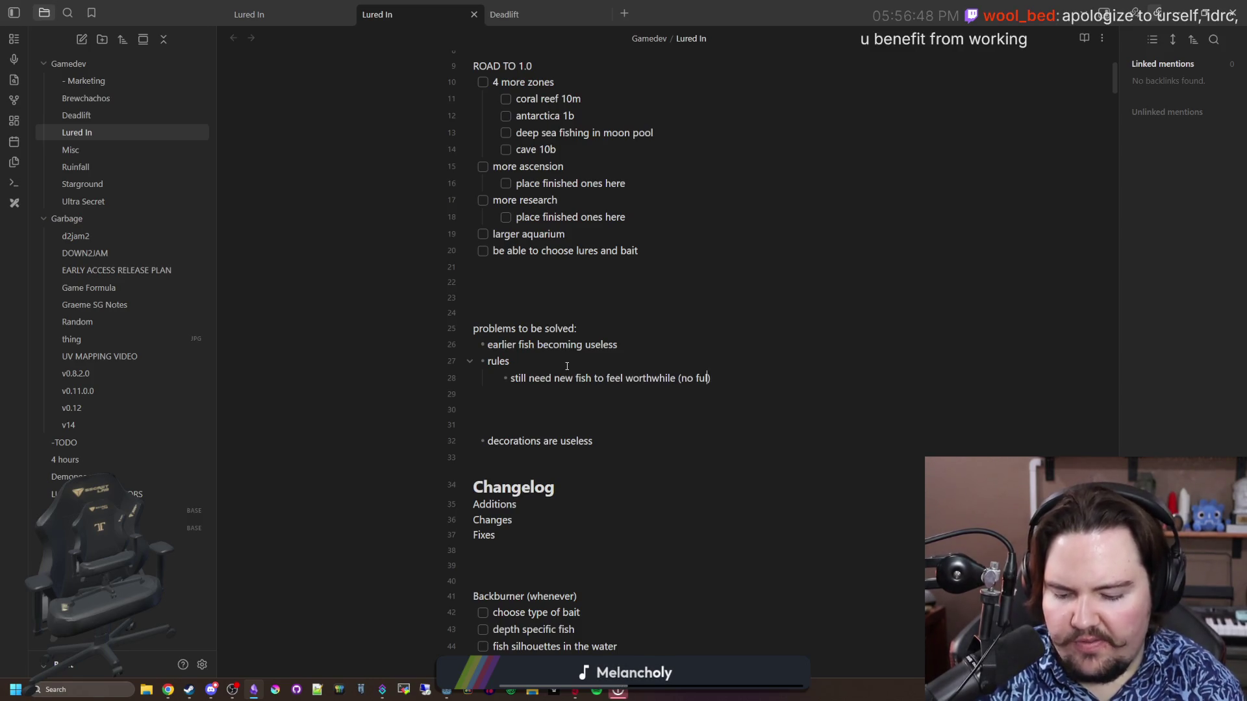
text( zones)
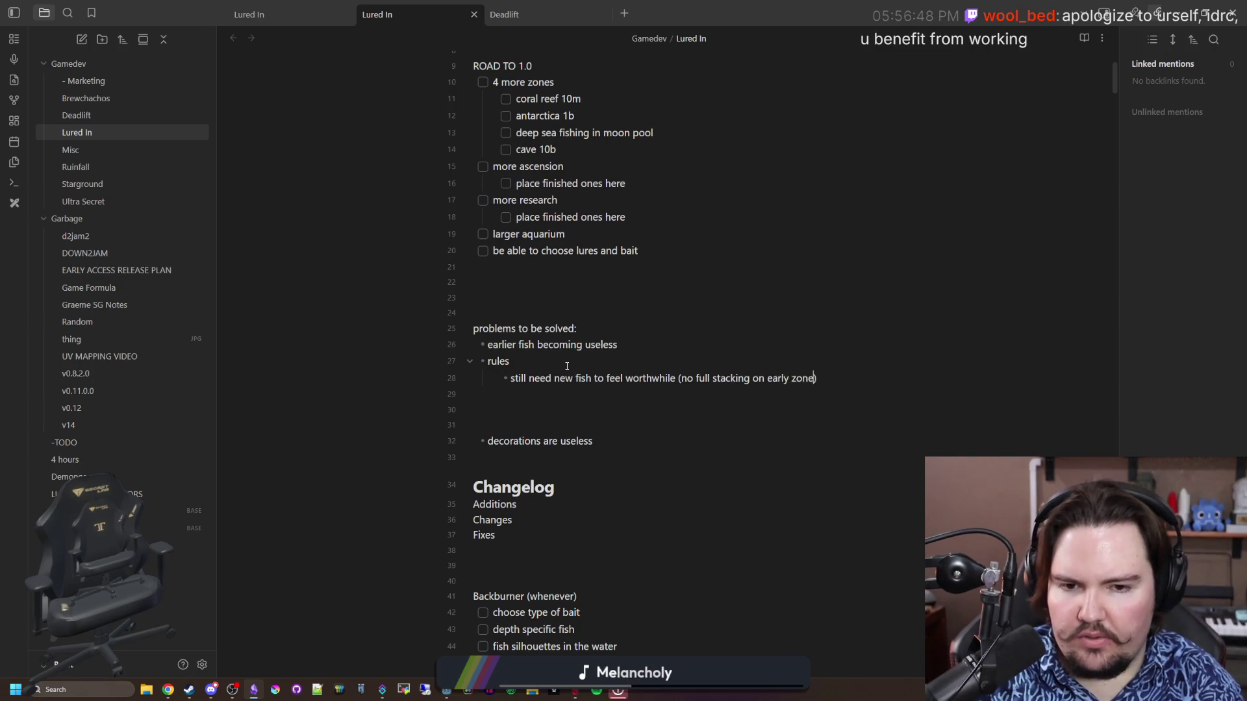
text())
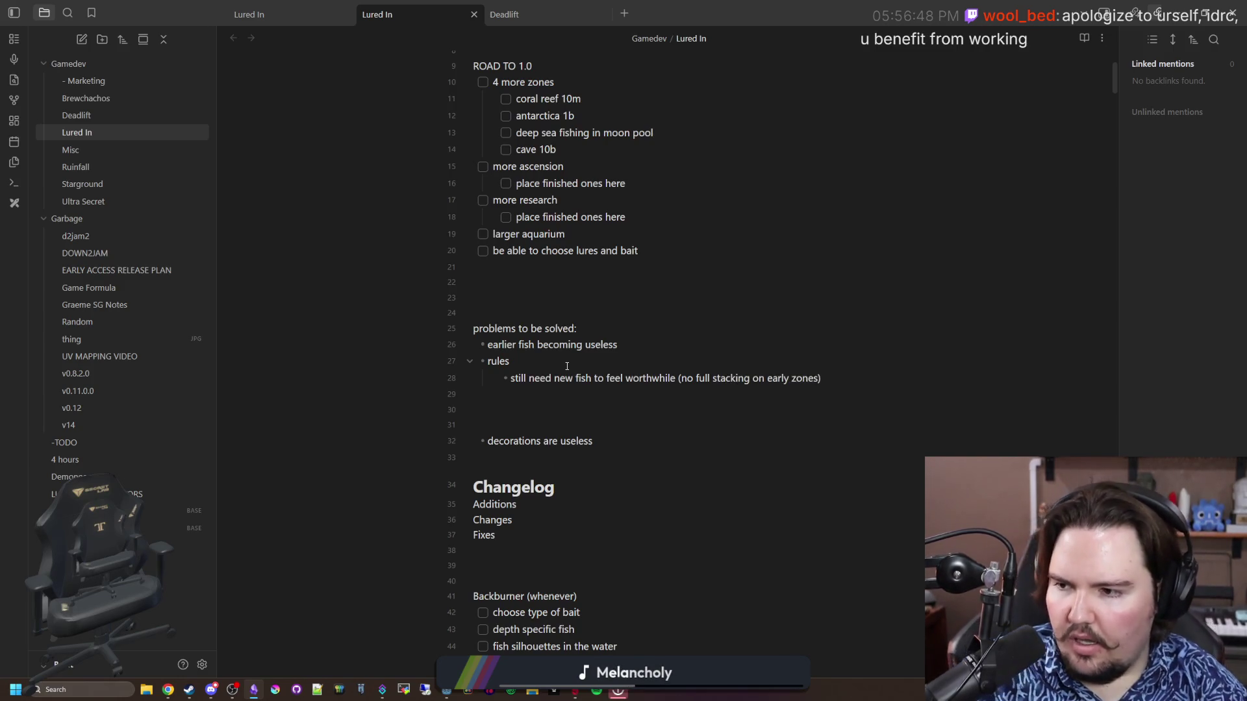
key(Return)
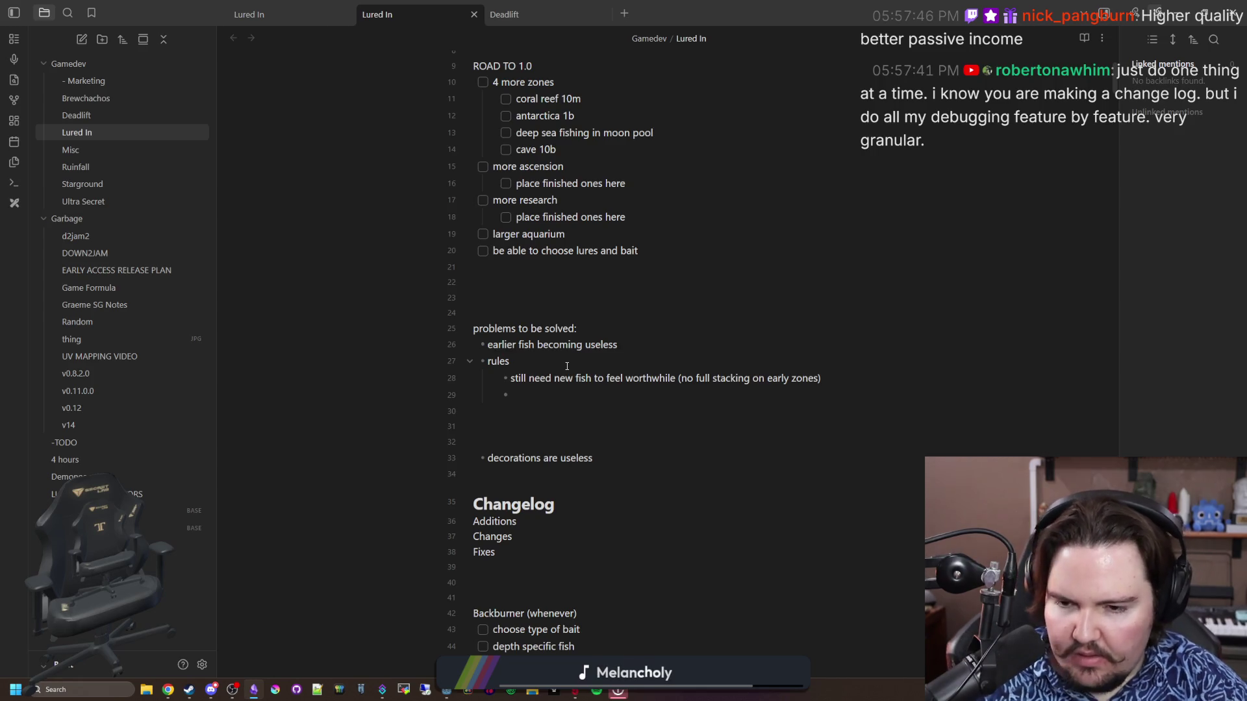
Write an 'inventory = {' block with the indented entry "li.item_goldfish": 10
click(522, 429)
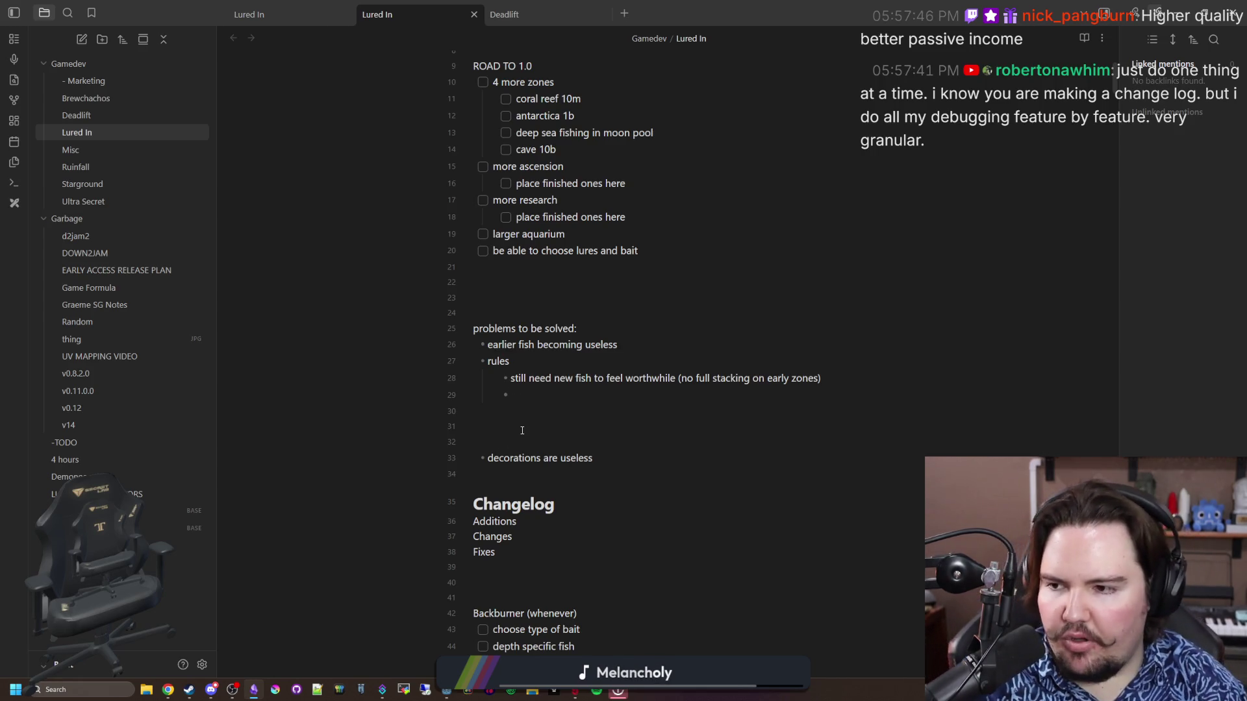
key(Return)
key(Return)
key(Return)
key(Up)
text(inventory = {)
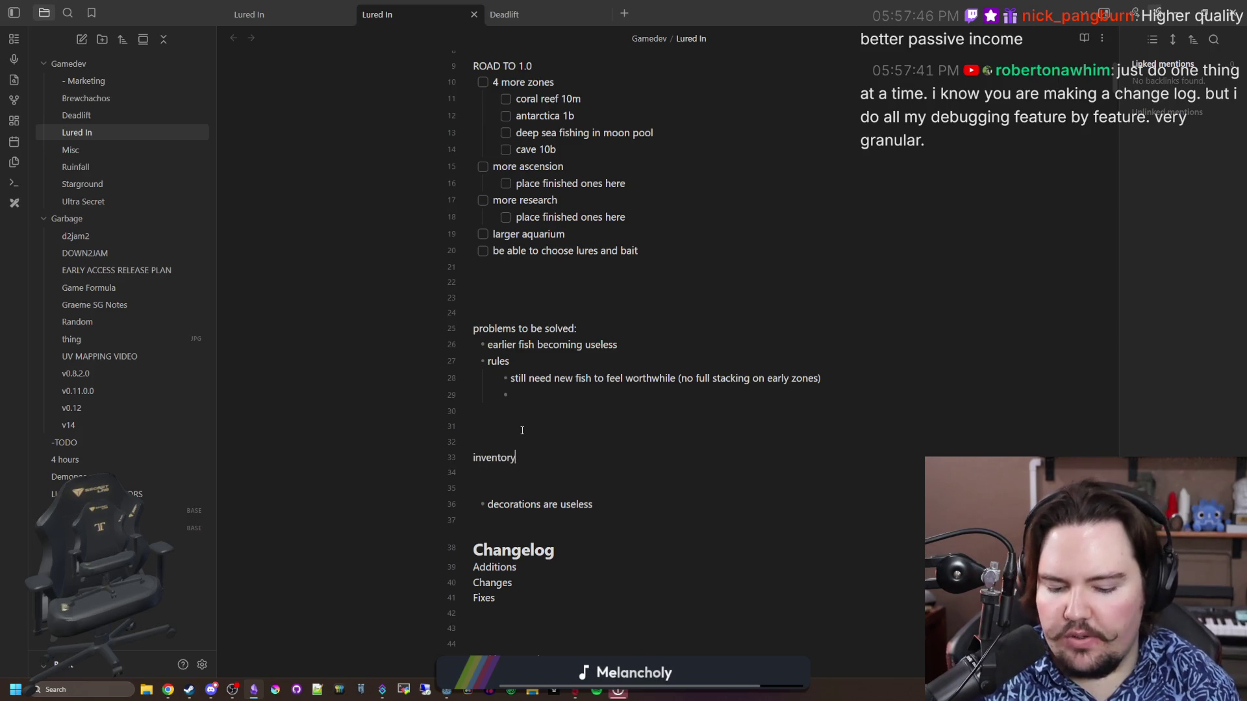
key(Return)
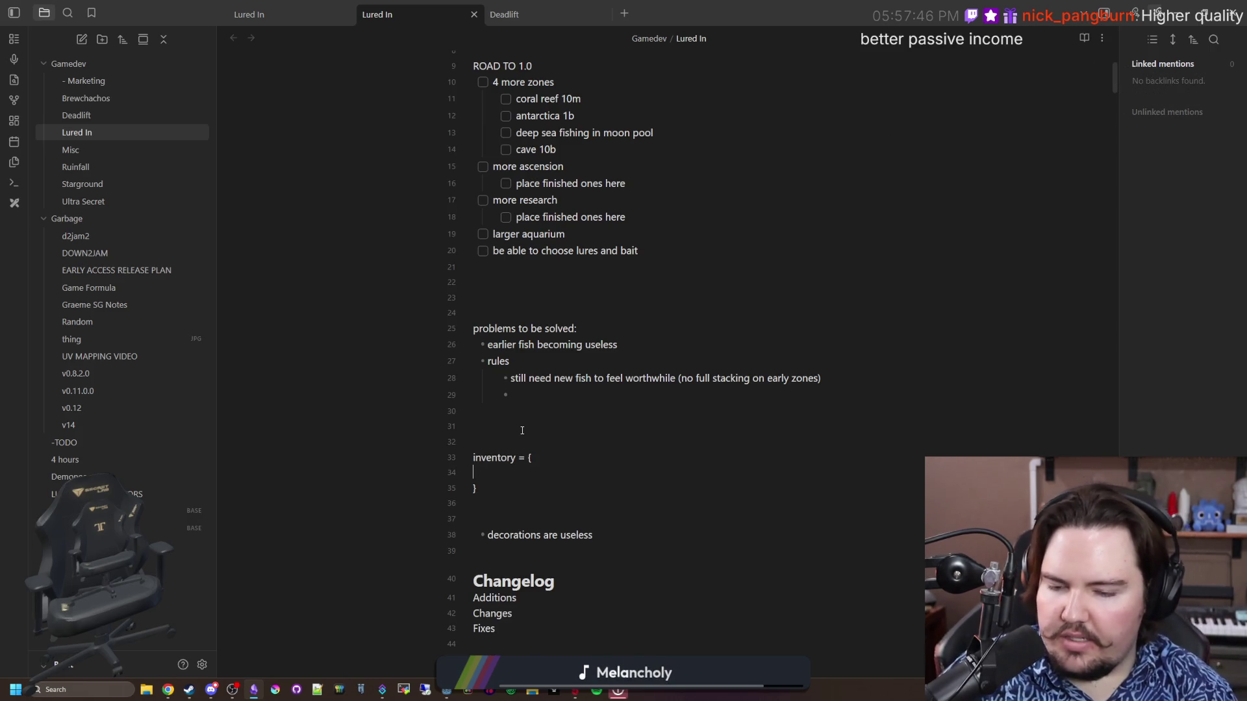
key(Tab)
key(BackSpace)
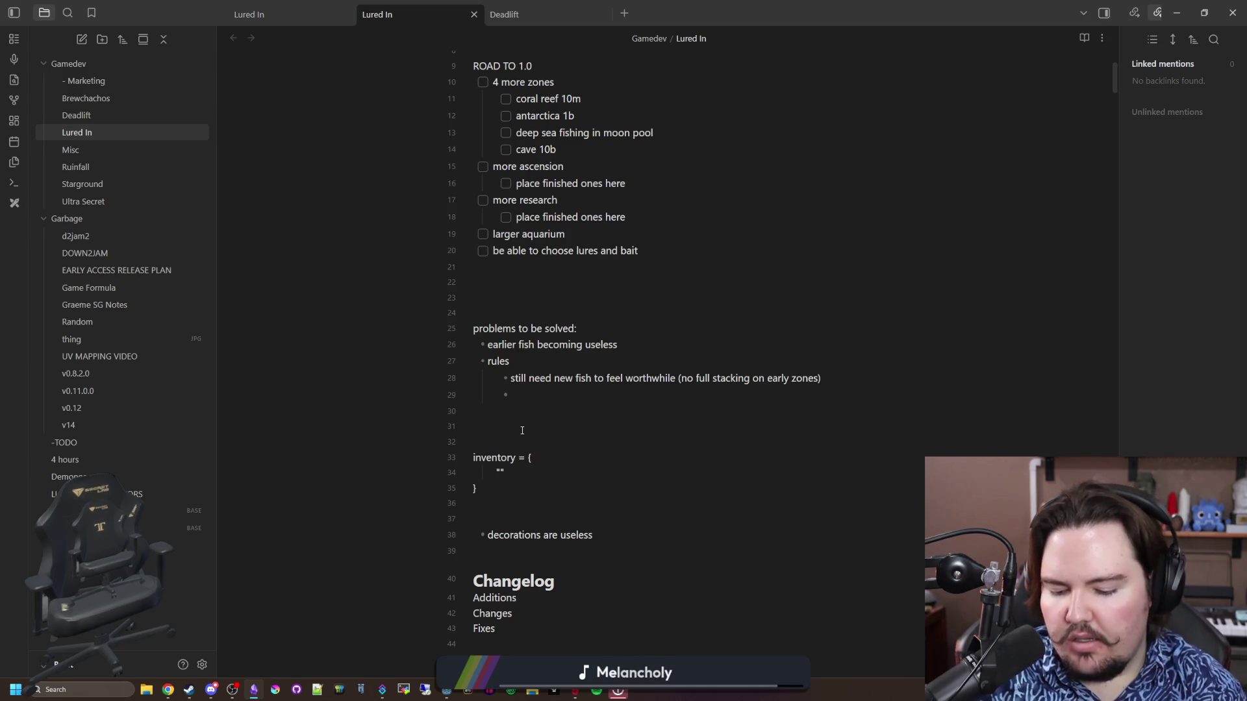
text(li.item_goldfish": 10,)
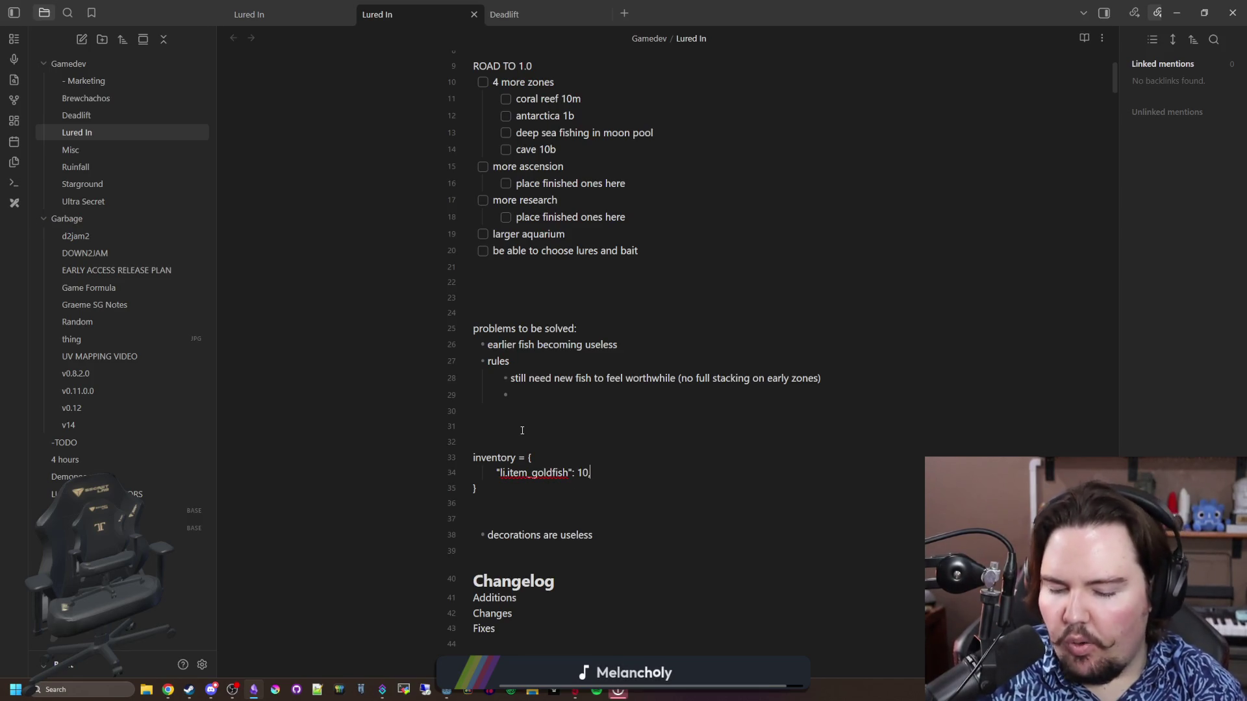
key(Return)
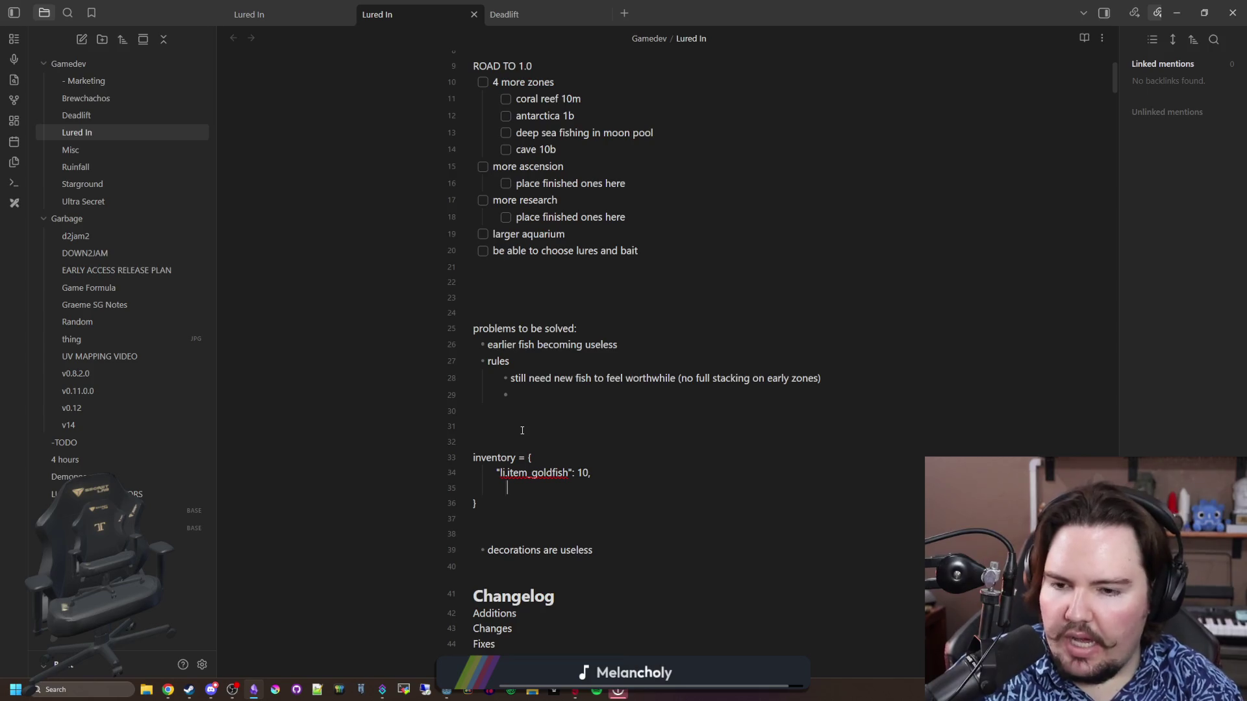
text(")
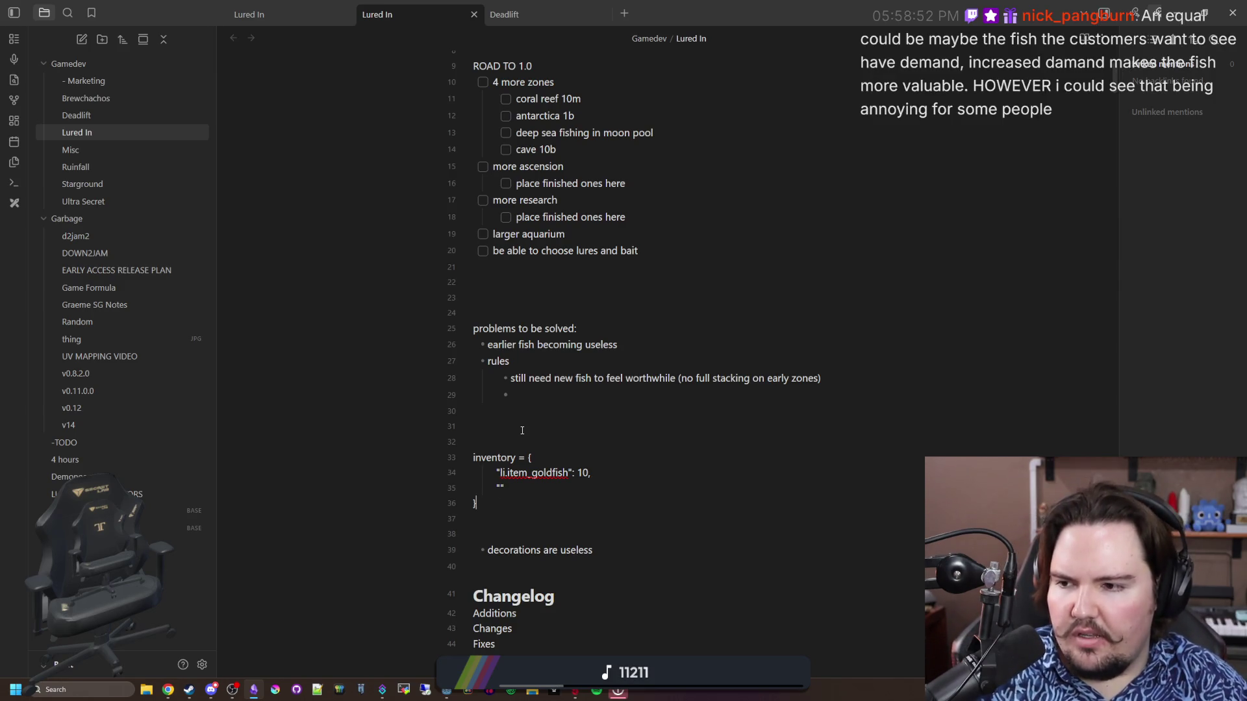
Add a trailing comma after the goldfish entry and blank lines below it
key(Up)
key(Right)
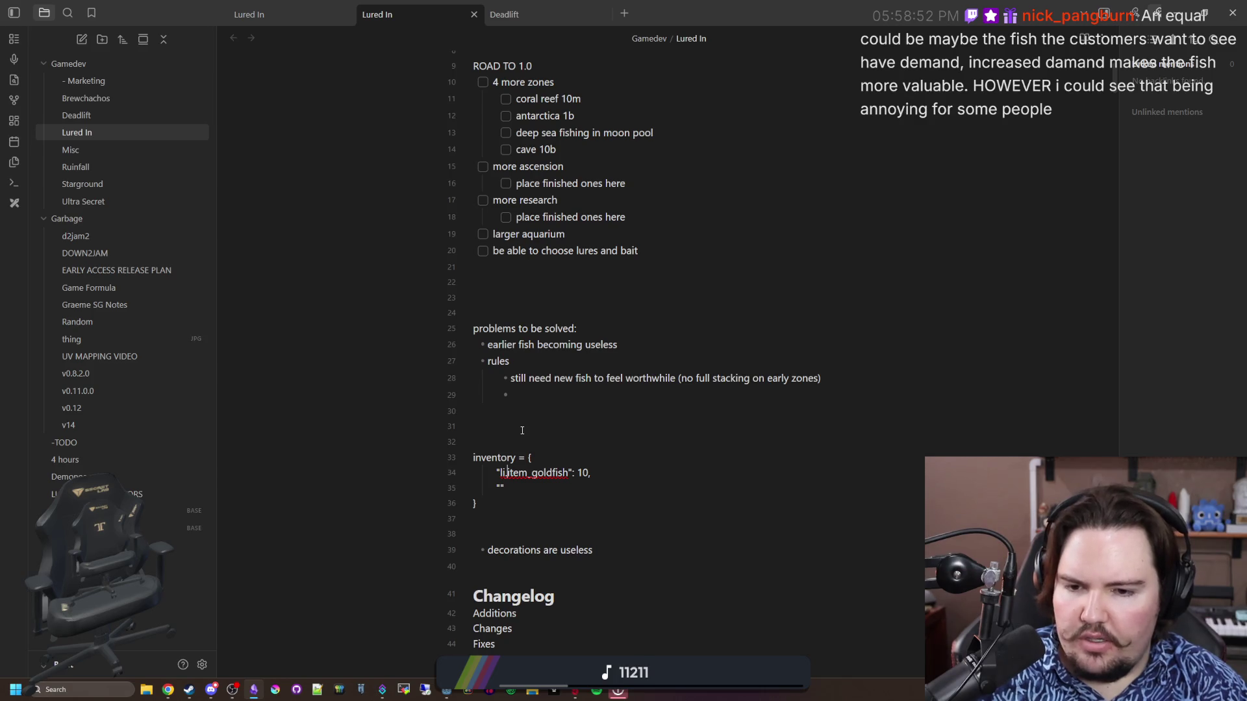
text(,)
key(Return)
key(Return)
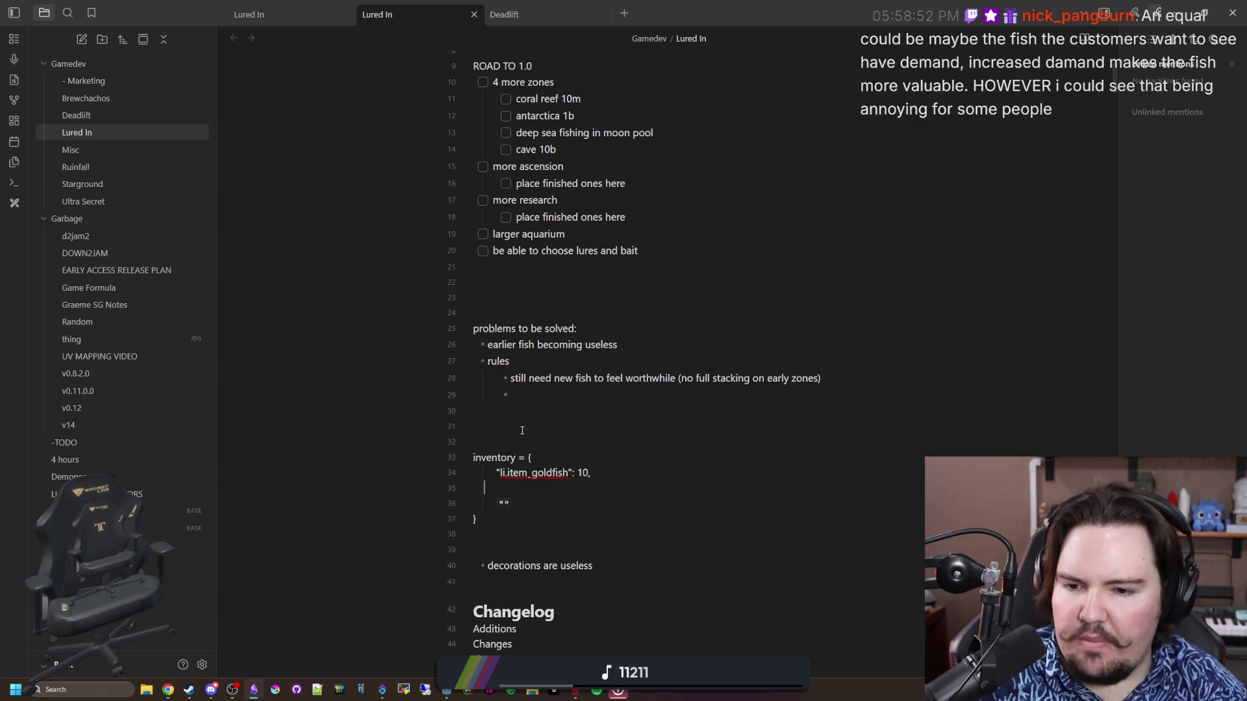
key(Up)
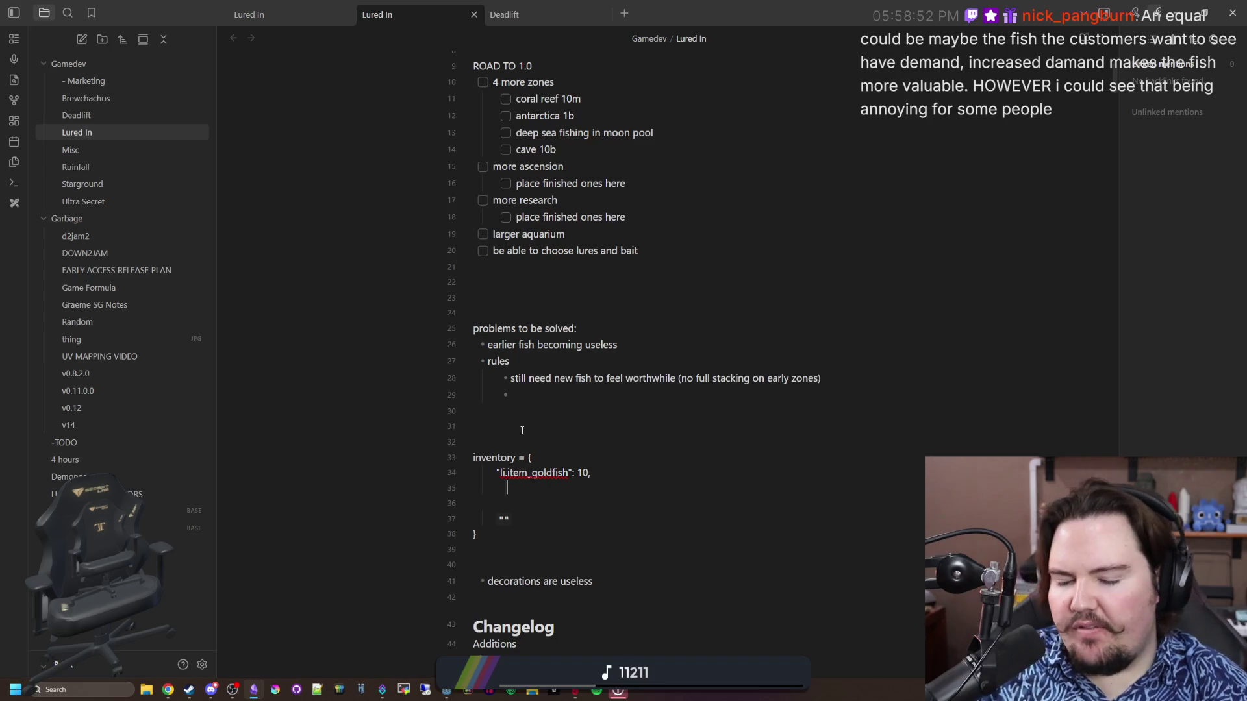
key(super)
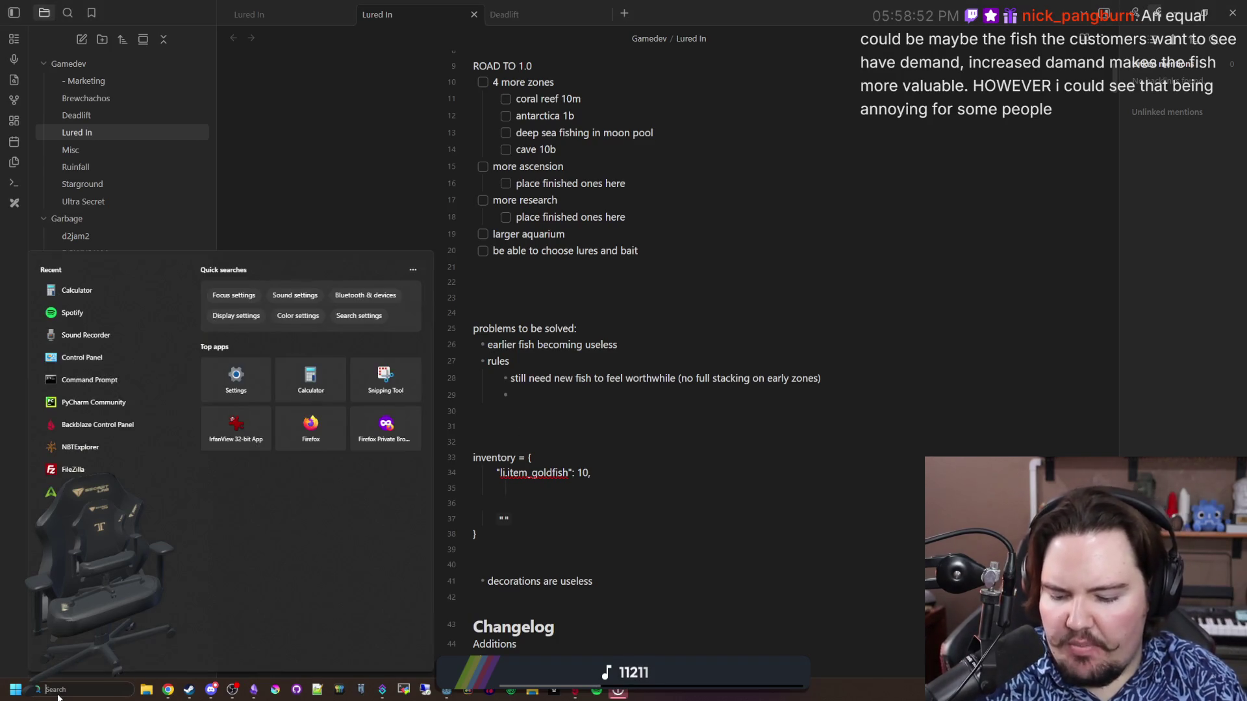
Calculate 50 × 3 = 150 in Windows Calculator, then close it
text(ca)
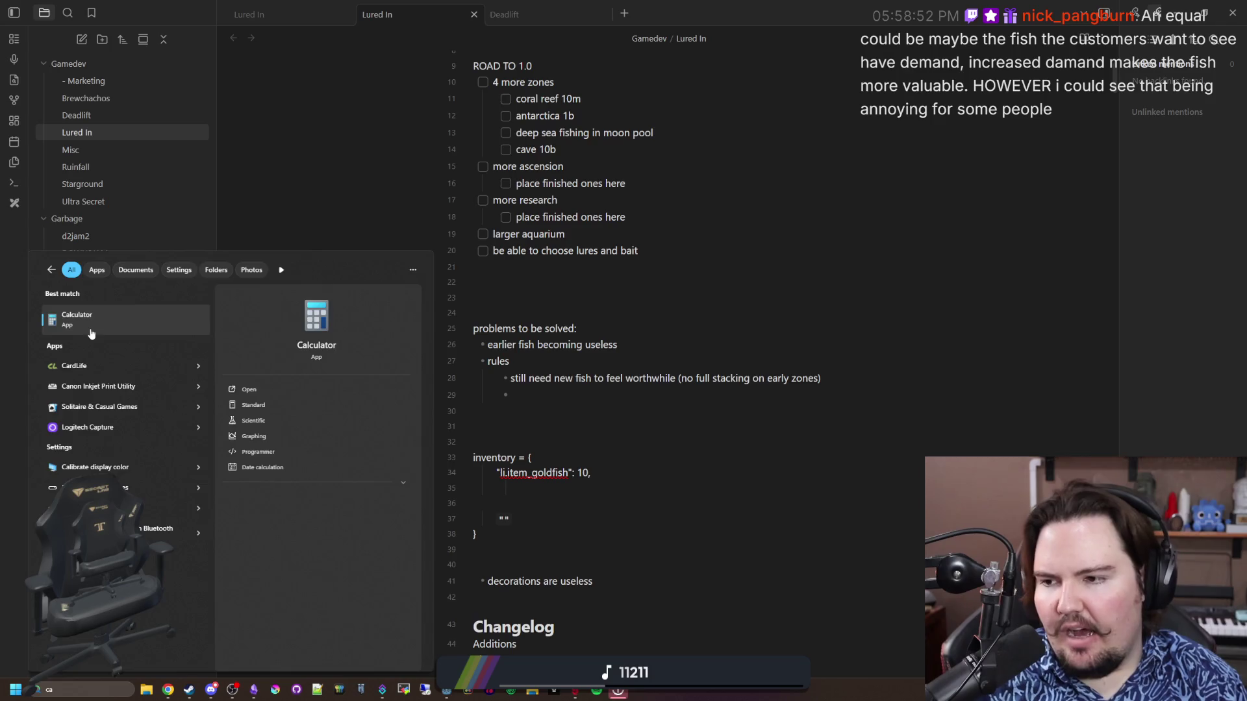
click(91, 331)
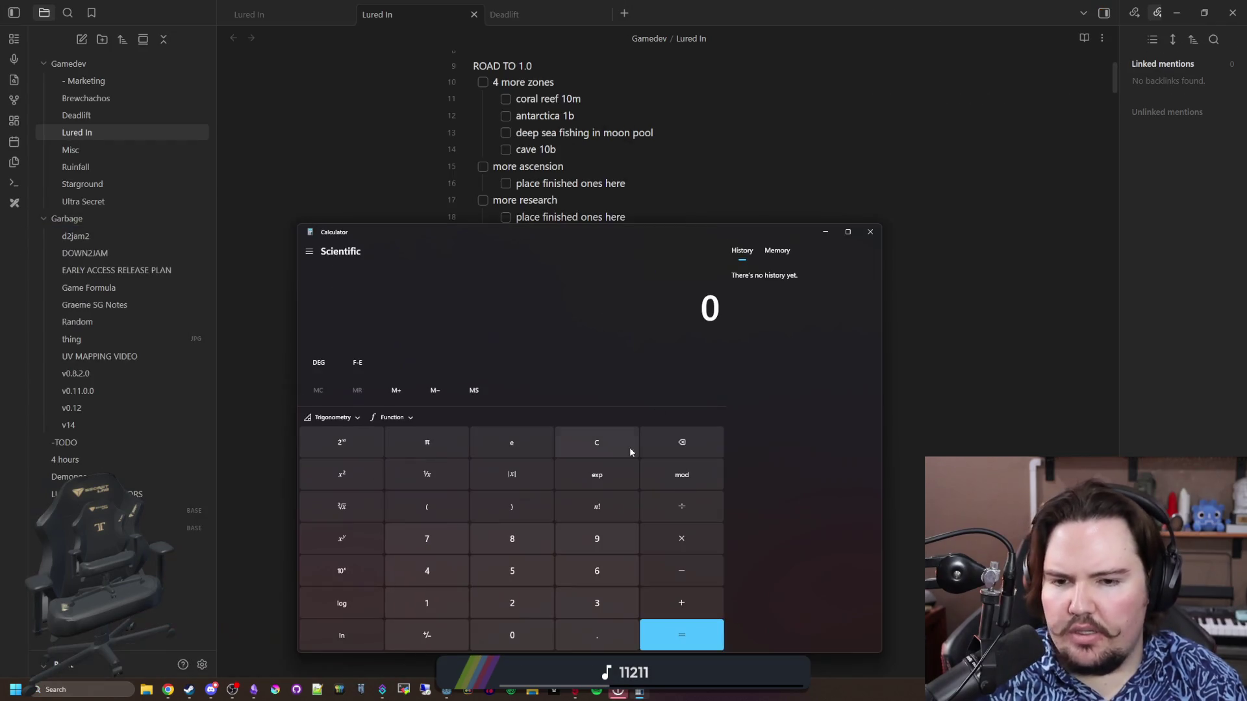
text(50*3)
key(Return)
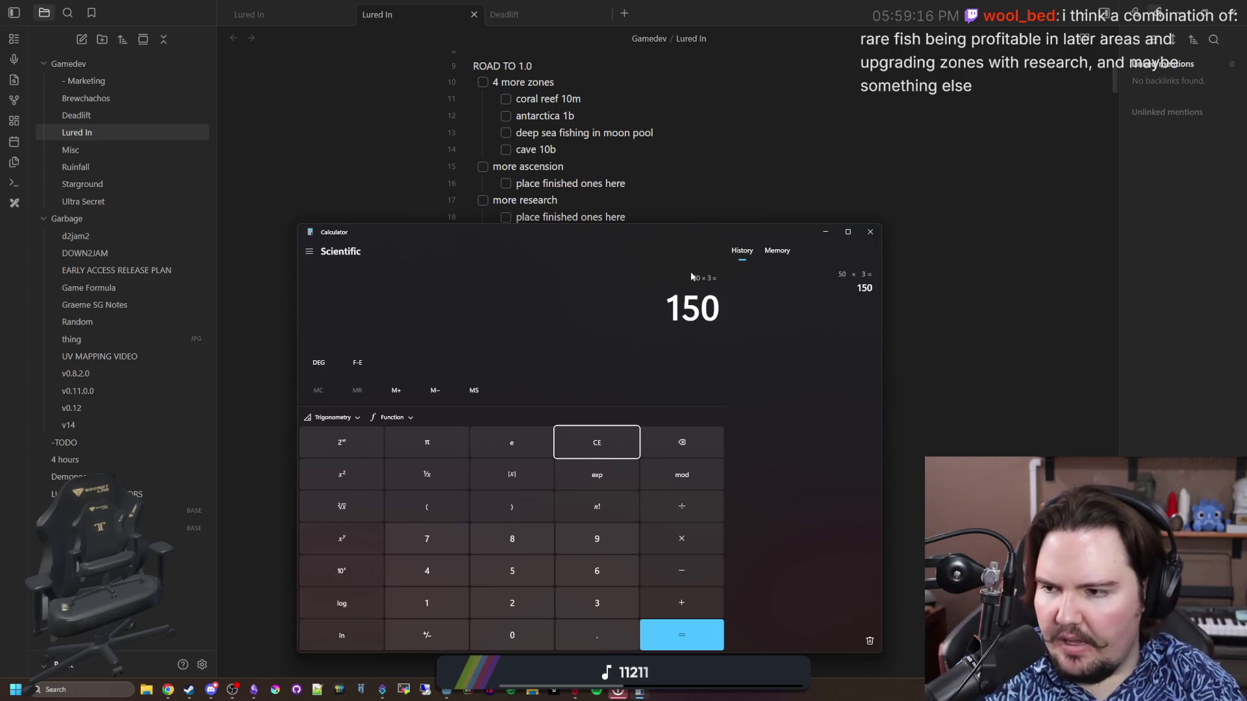
click(870, 232)
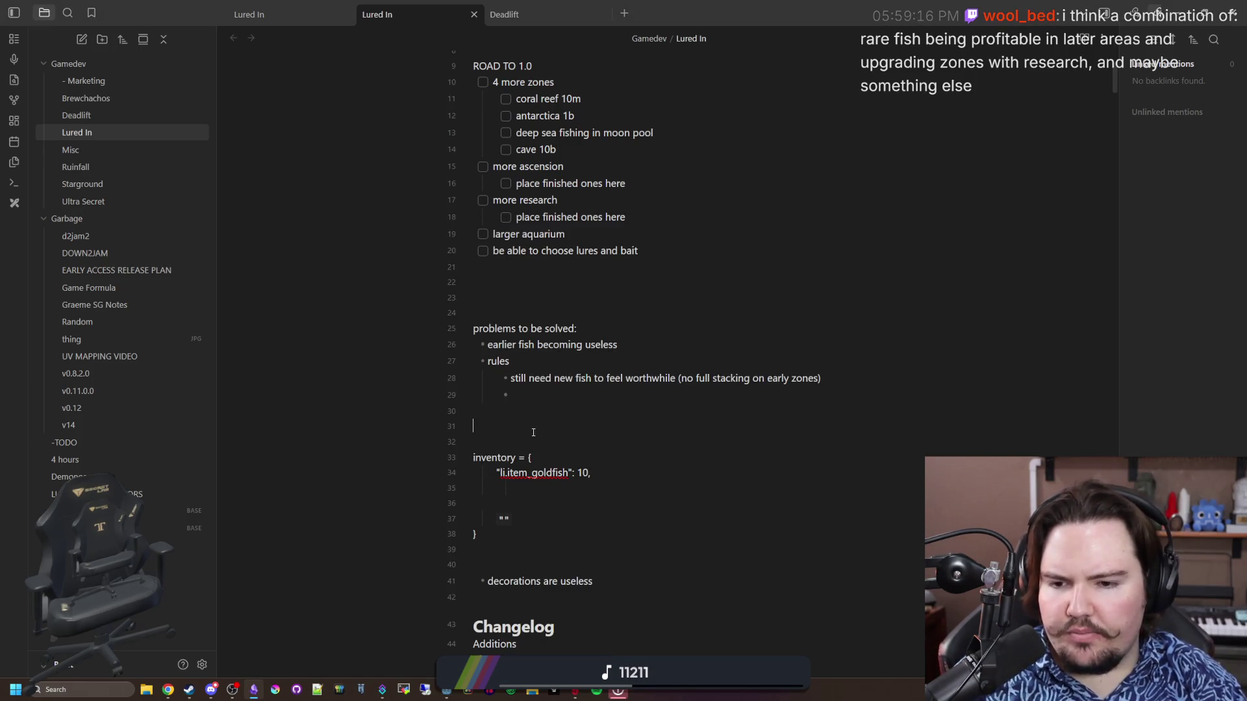
scroll(533, 433, down, 2)
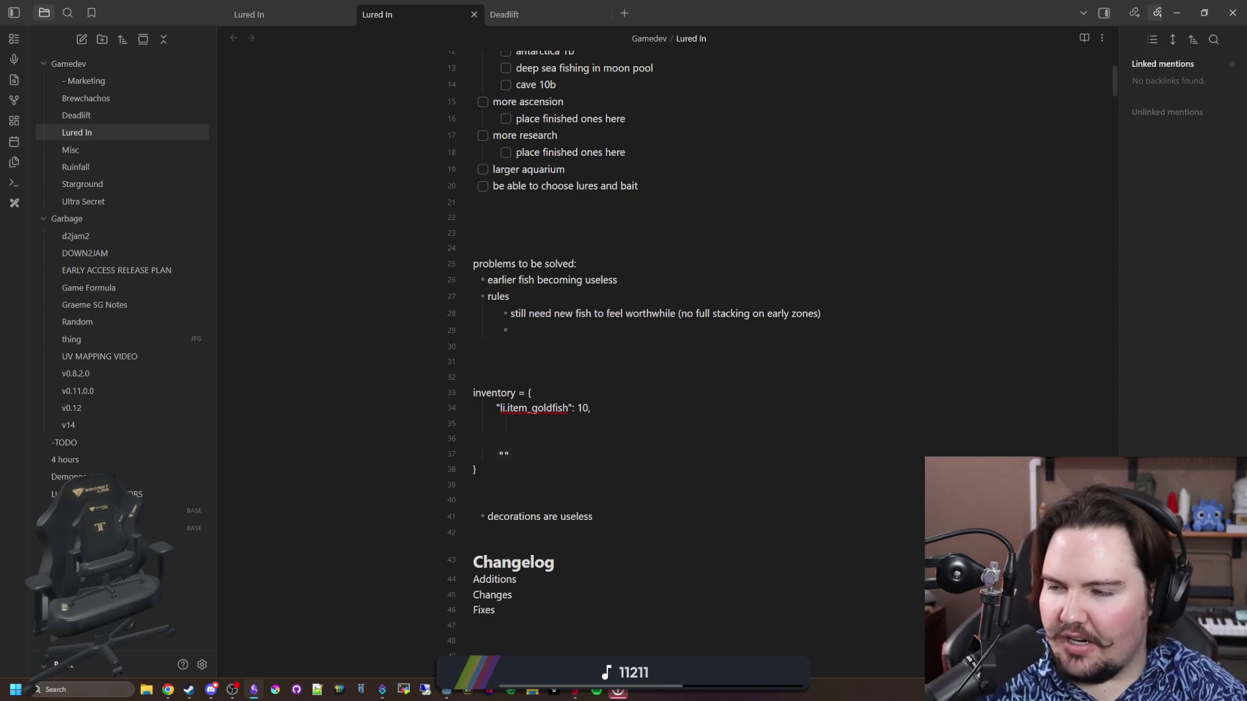
key(alt+Tab)
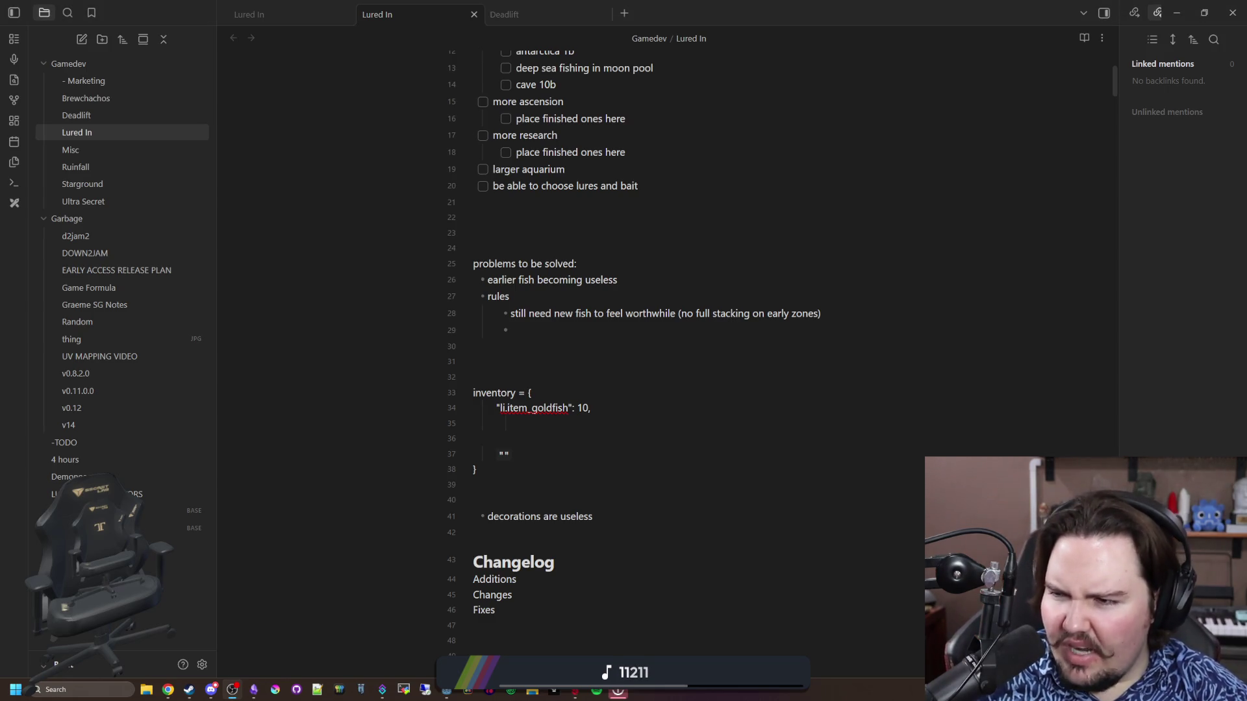
click(634, 419)
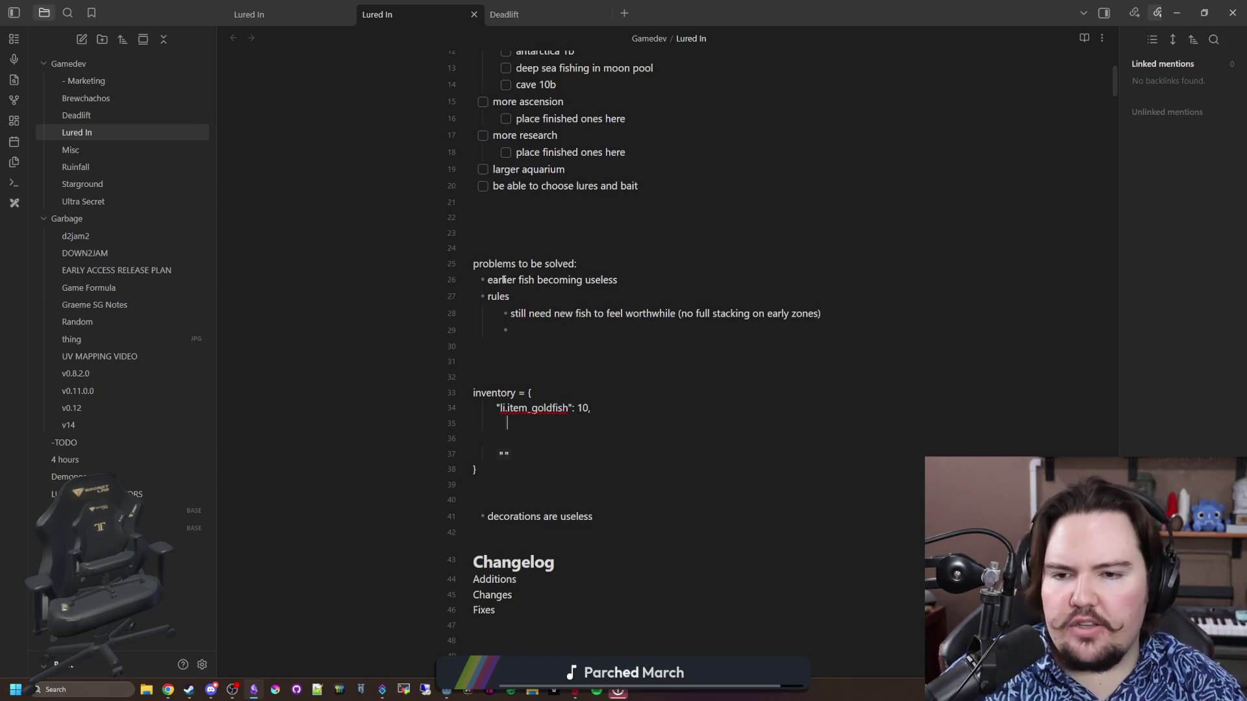
Replace the inventory block with a 'pond: tier 1' line
drag(527, 472, 453, 382)
key(BackSpace)
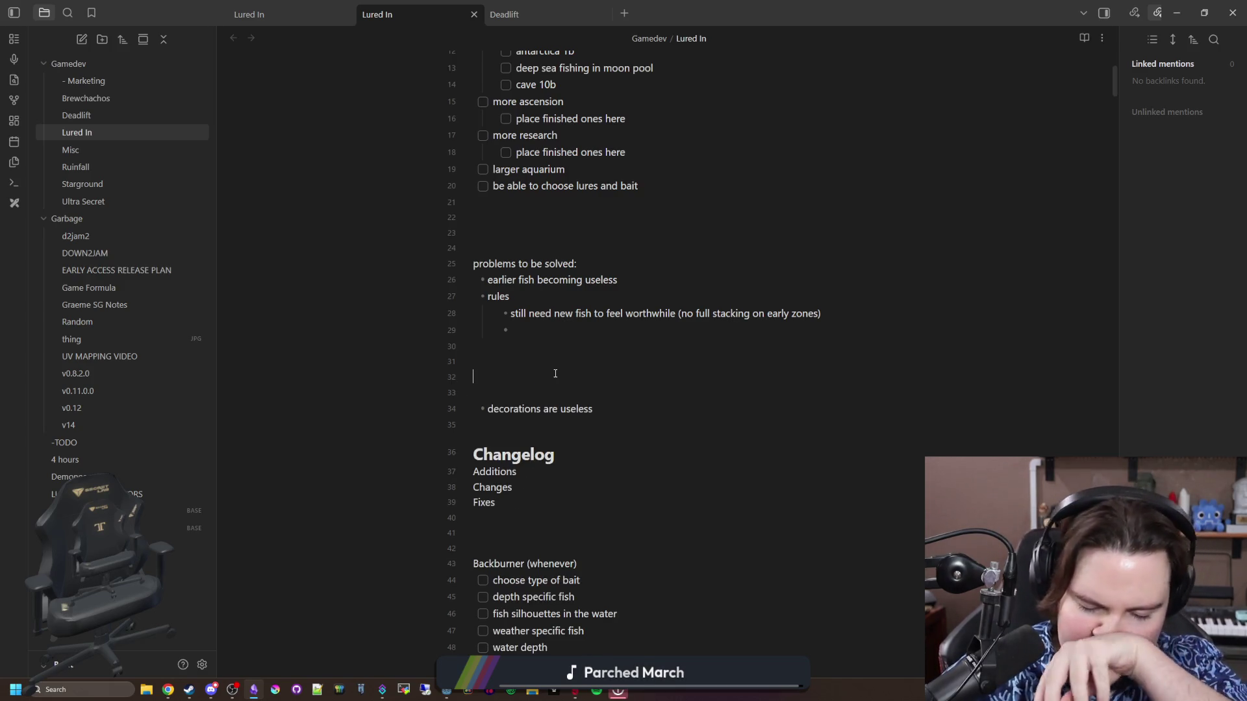
text(god)
key(BackSpace)
key(BackSpace)
text(o)
key(BackSpace)
key(BackSpace)
text(pond:)
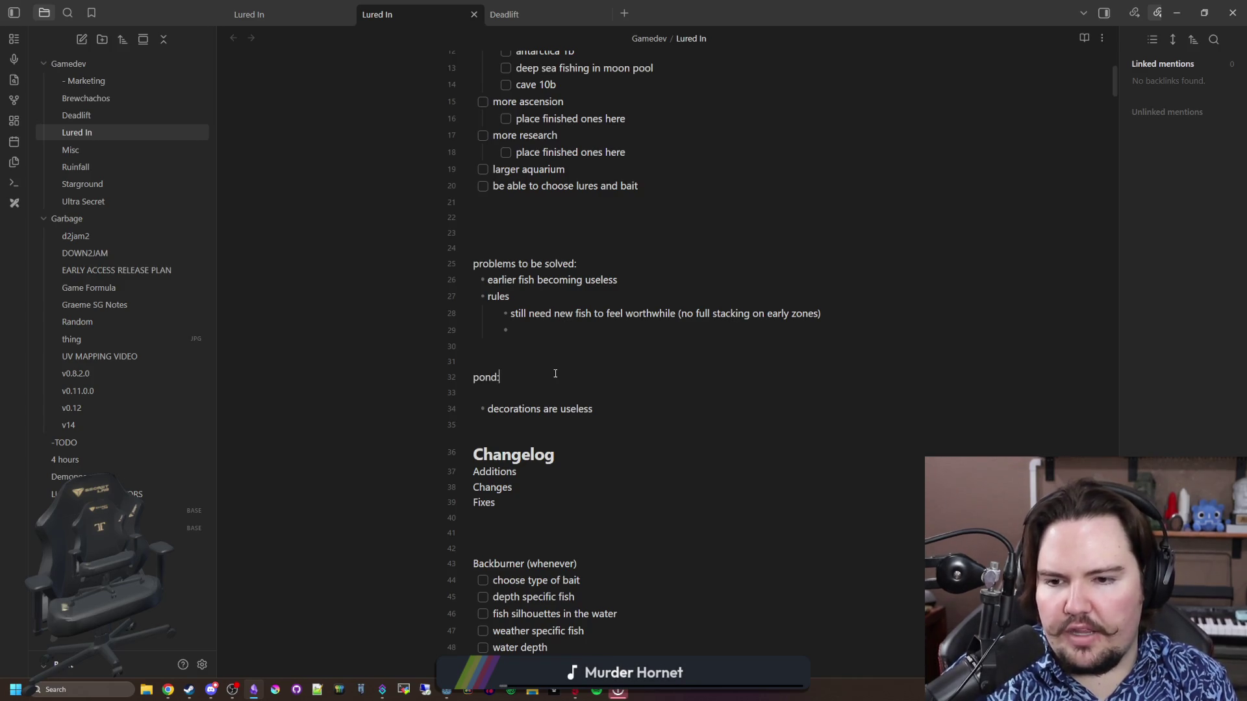
text( tier 2)
key(Return)
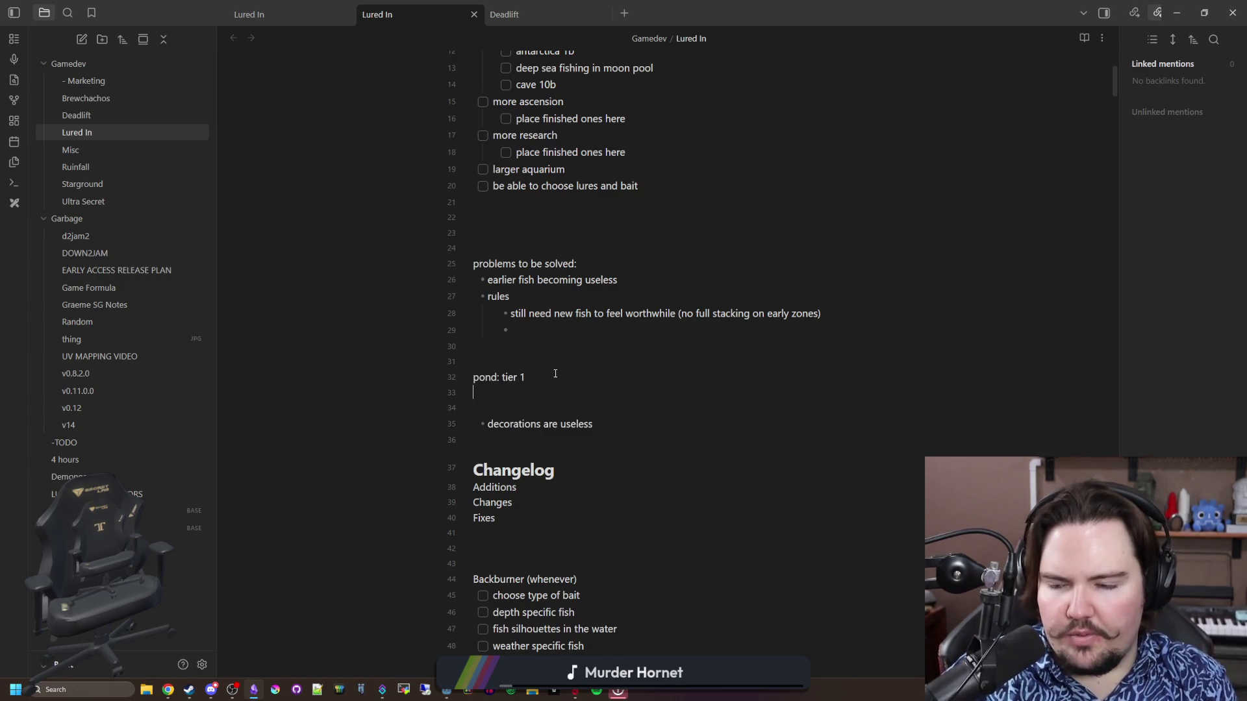
Add 'lake: tier 2' and 'river: tier 3' lines below the pond entry
text(lake :)
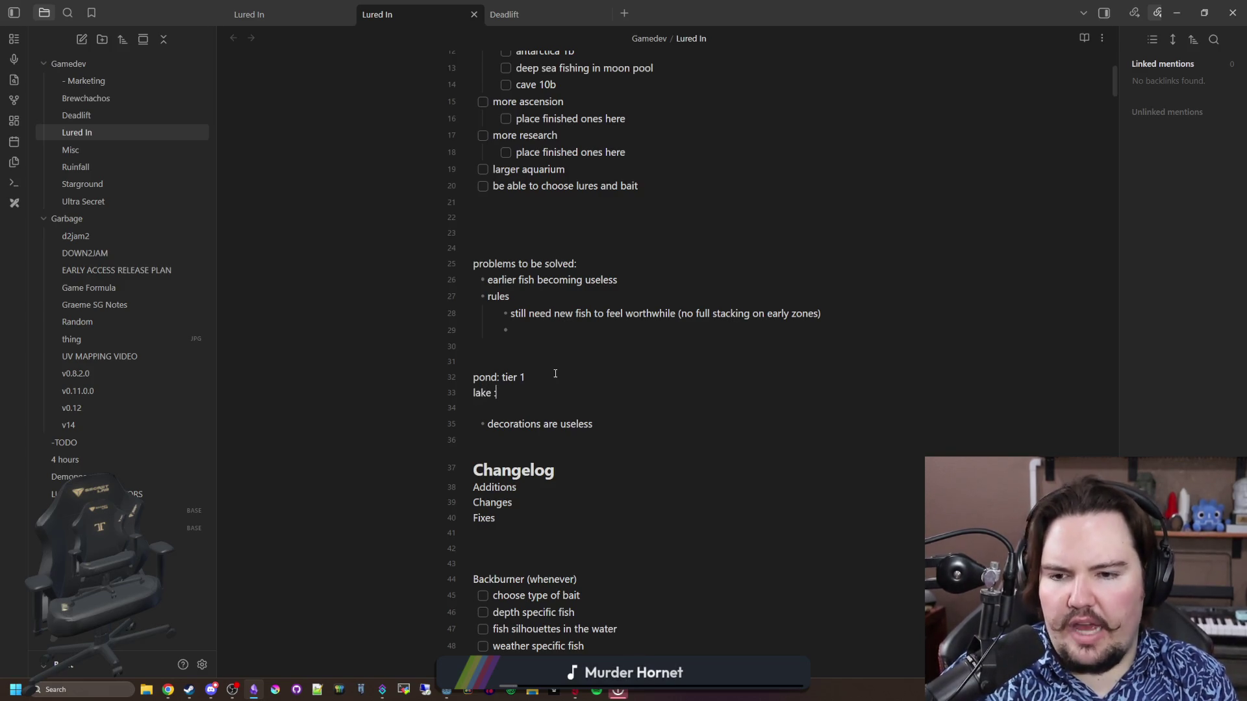
key(BackSpace)
key(BackSpace)
text(: tier 2)
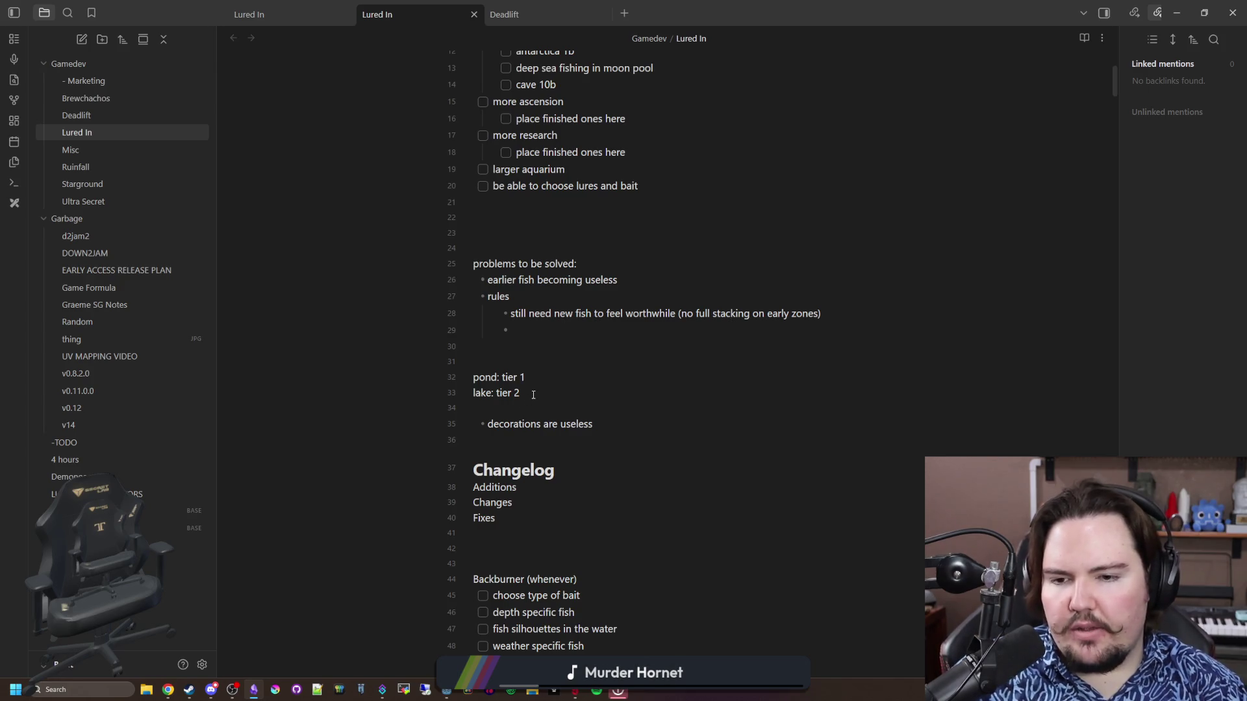
key(Return)
text(river: )
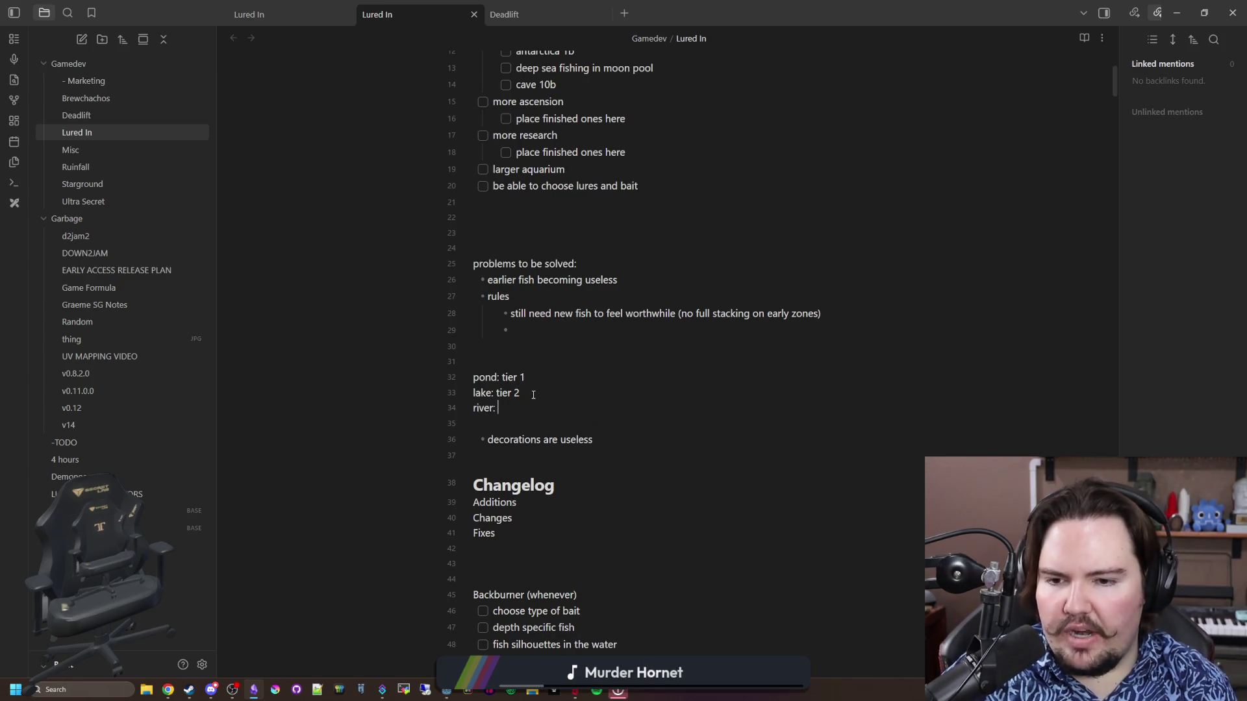
text(tier 3)
mouse_move(533, 395)
mouse_down()
mouse_move(471, 393)
mouse_move(453, 377)
mouse_up()
Strike through the 'pond: tier 1' and 'lake: tier 2' lines via Format > Strikethrough
right_click(493, 396)
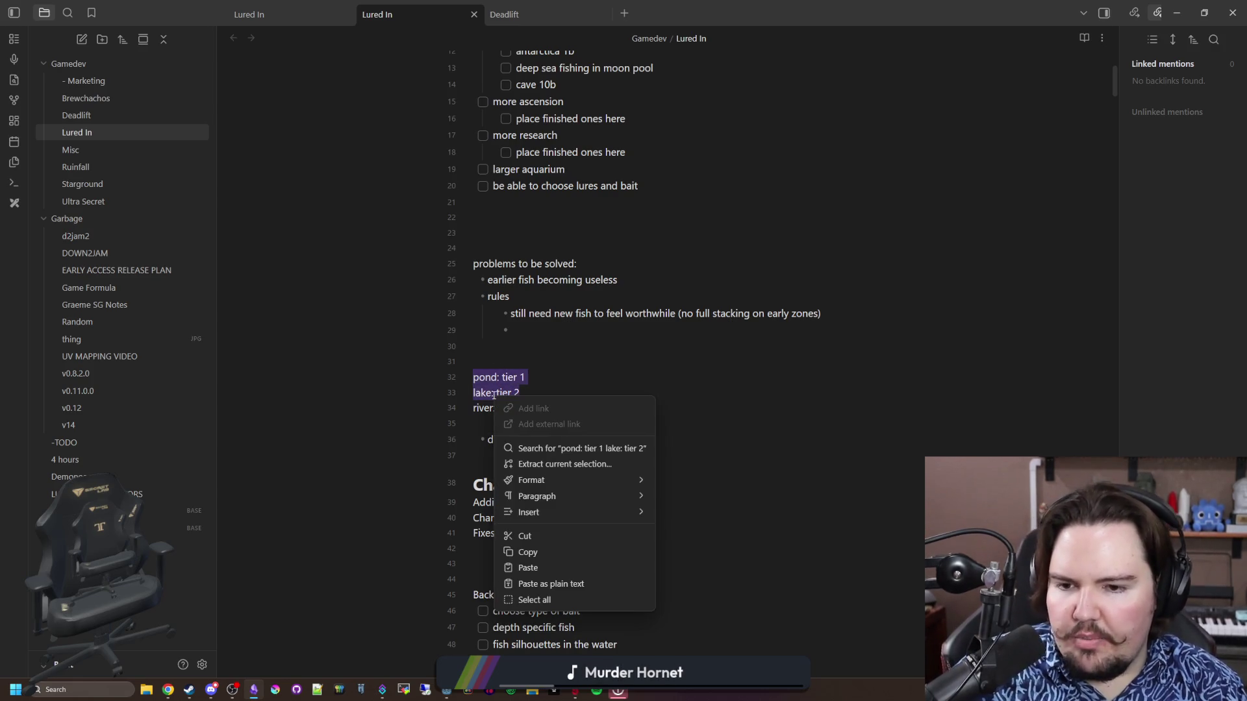
mouse_move(543, 480)
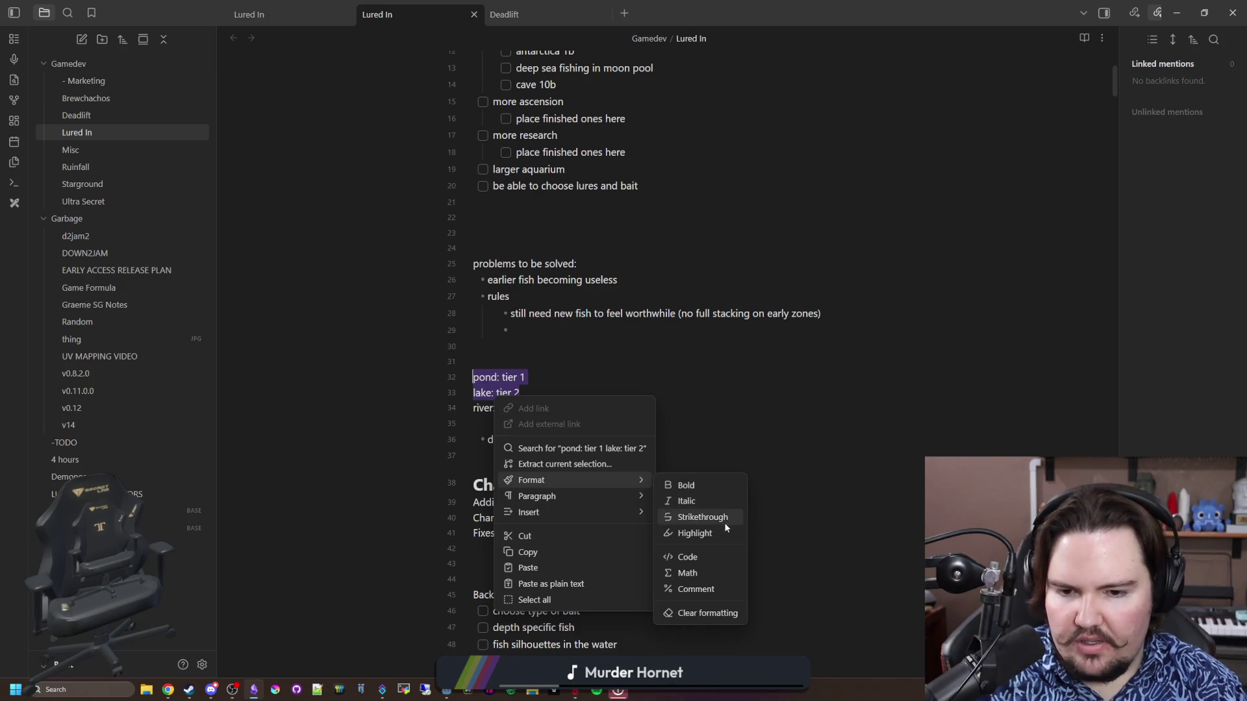
click(698, 517)
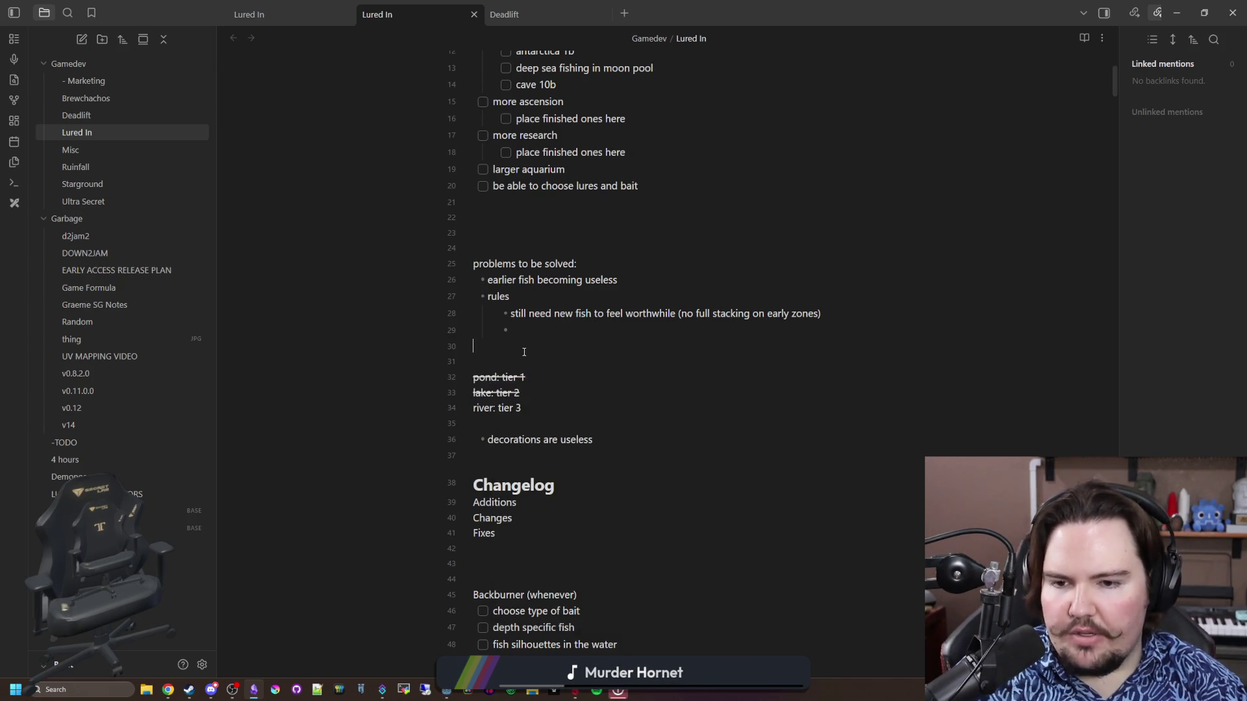
drag(479, 408, 538, 418)
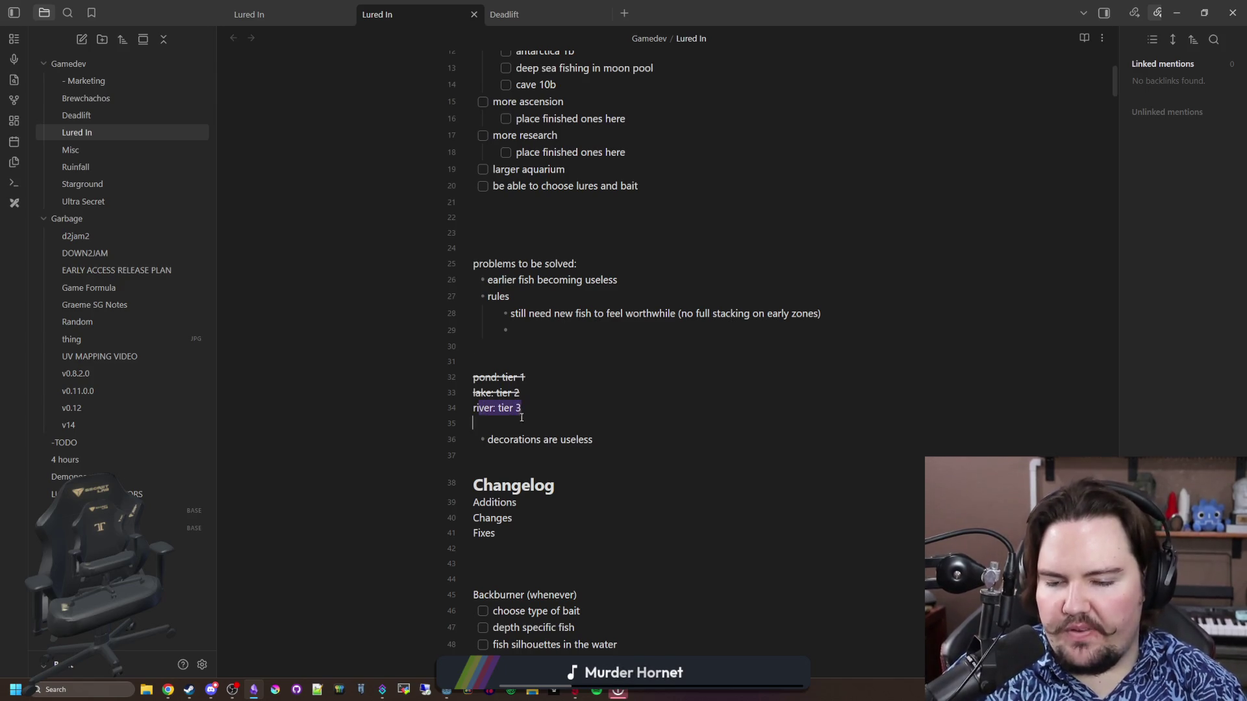
click(562, 413)
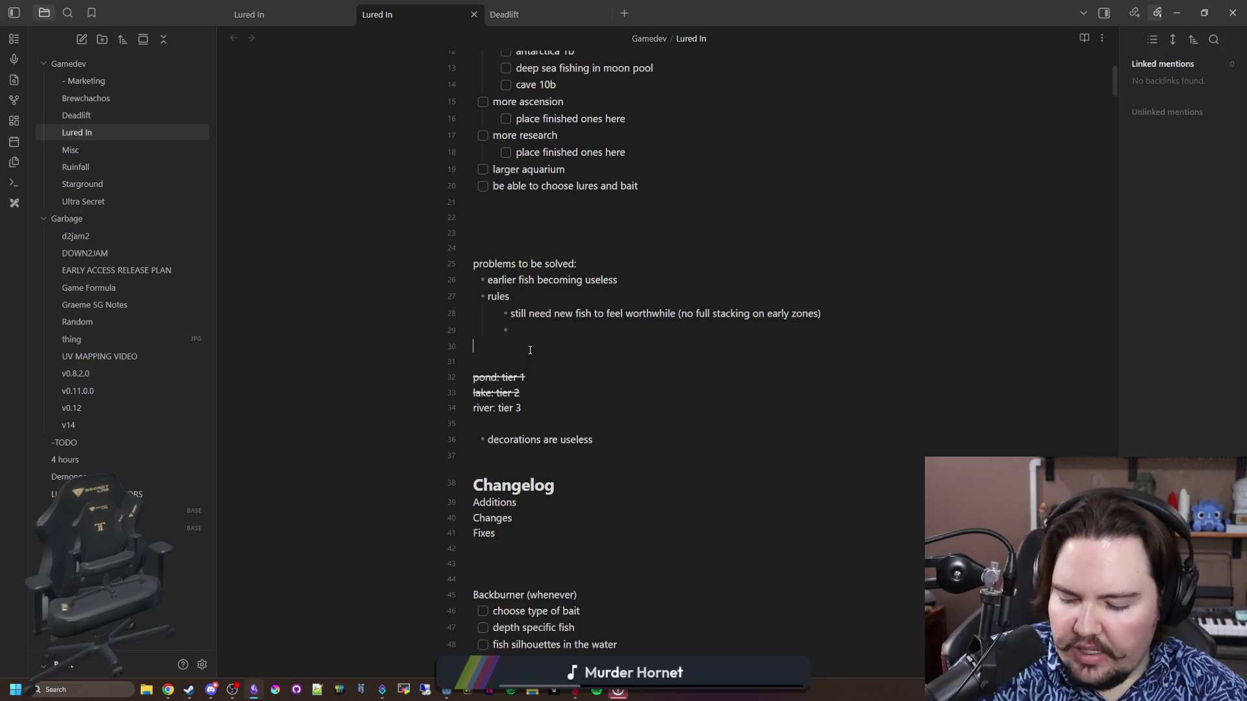
click(530, 350)
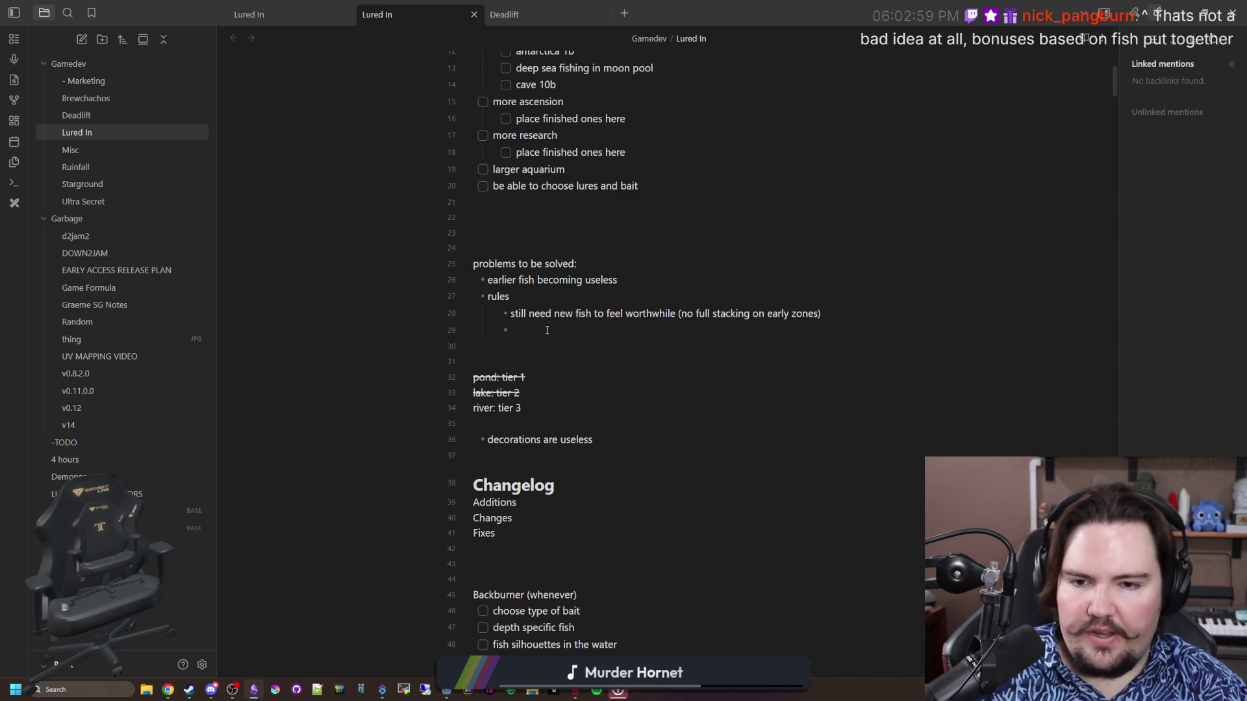
Type 'no big scopecreeping' as the new rule under rules
text(no big)
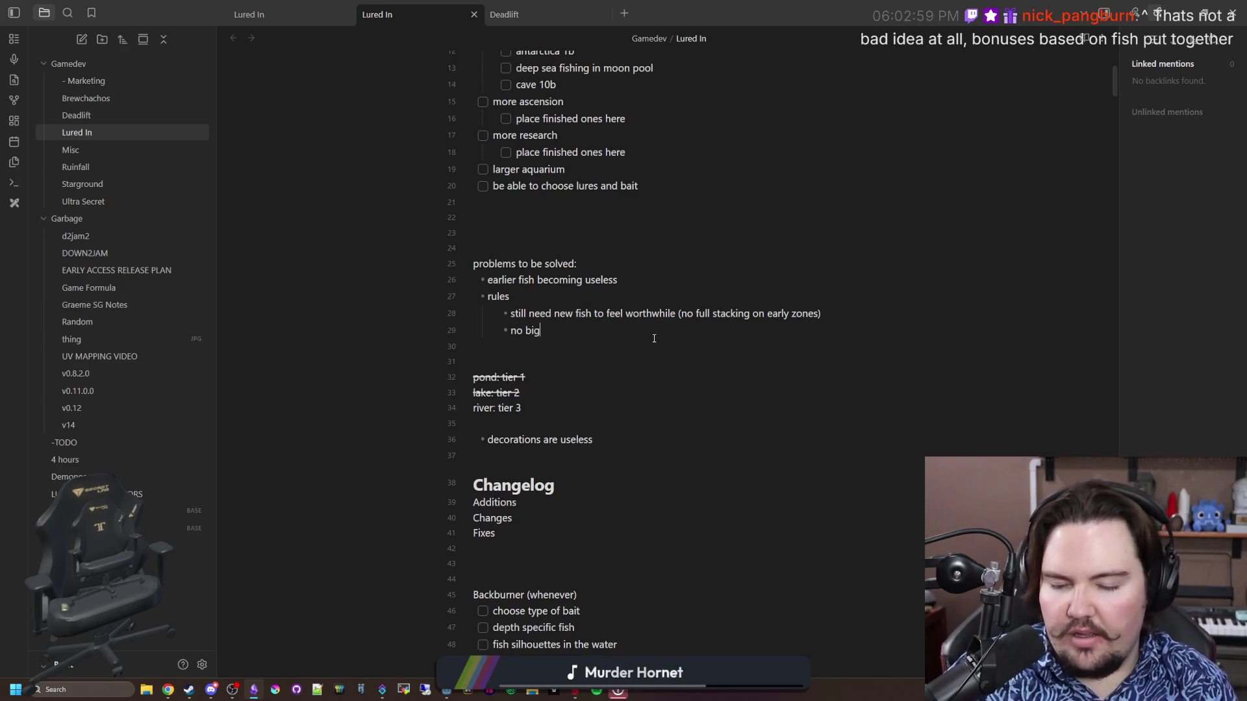
text( scopecreeping)
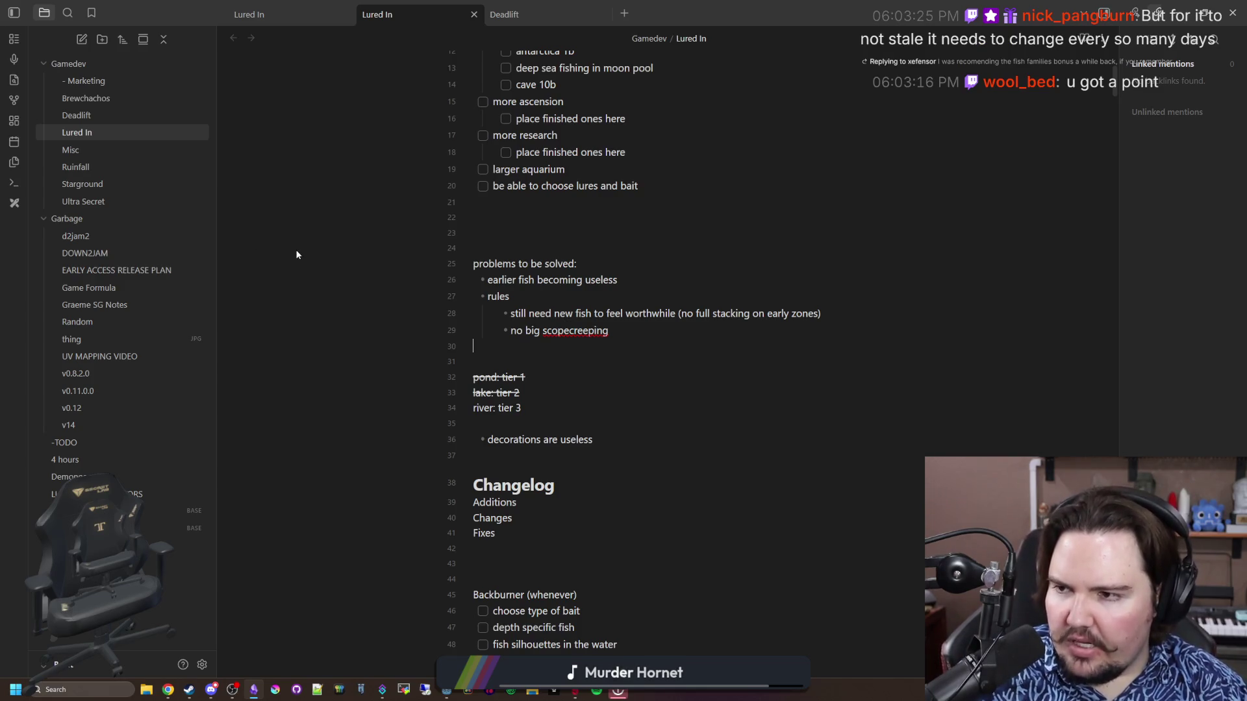
Split 'scopecreeping' so the second rule reads 'no big scope creeping'
click(544, 428)
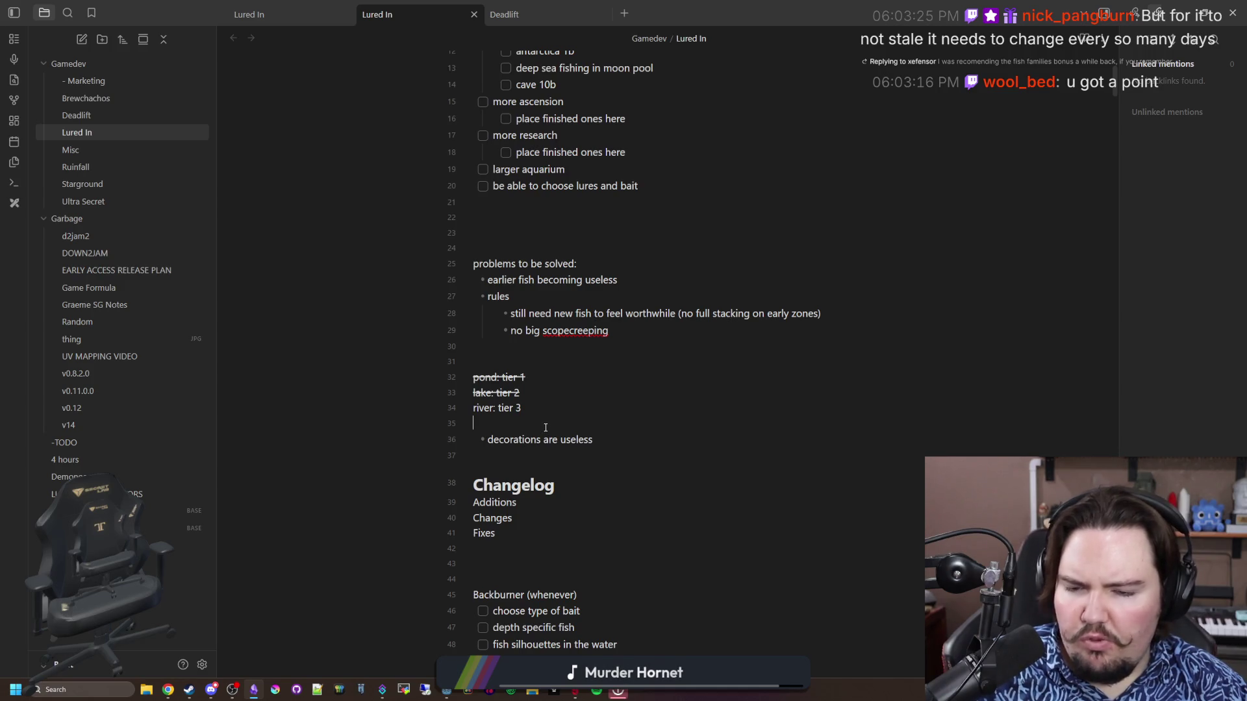
click(538, 366)
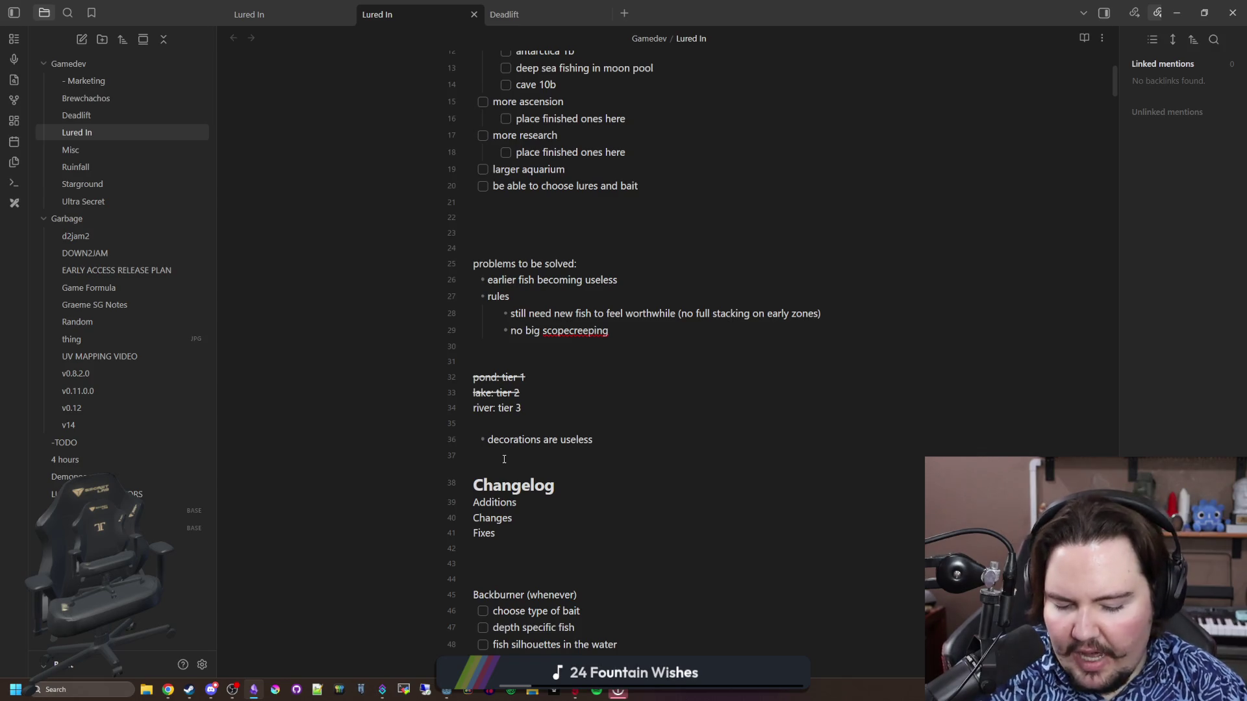
click(569, 332)
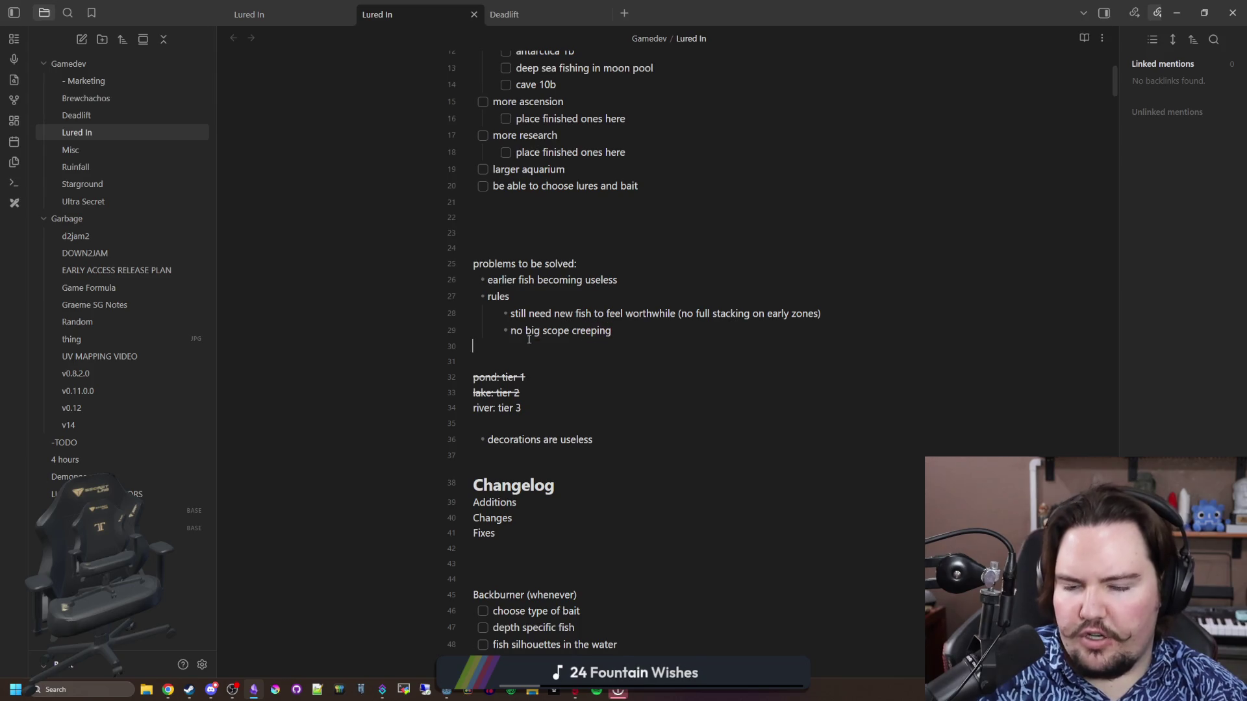
drag(530, 340, 512, 338)
drag(612, 333, 510, 332)
click(511, 374)
click(522, 360)
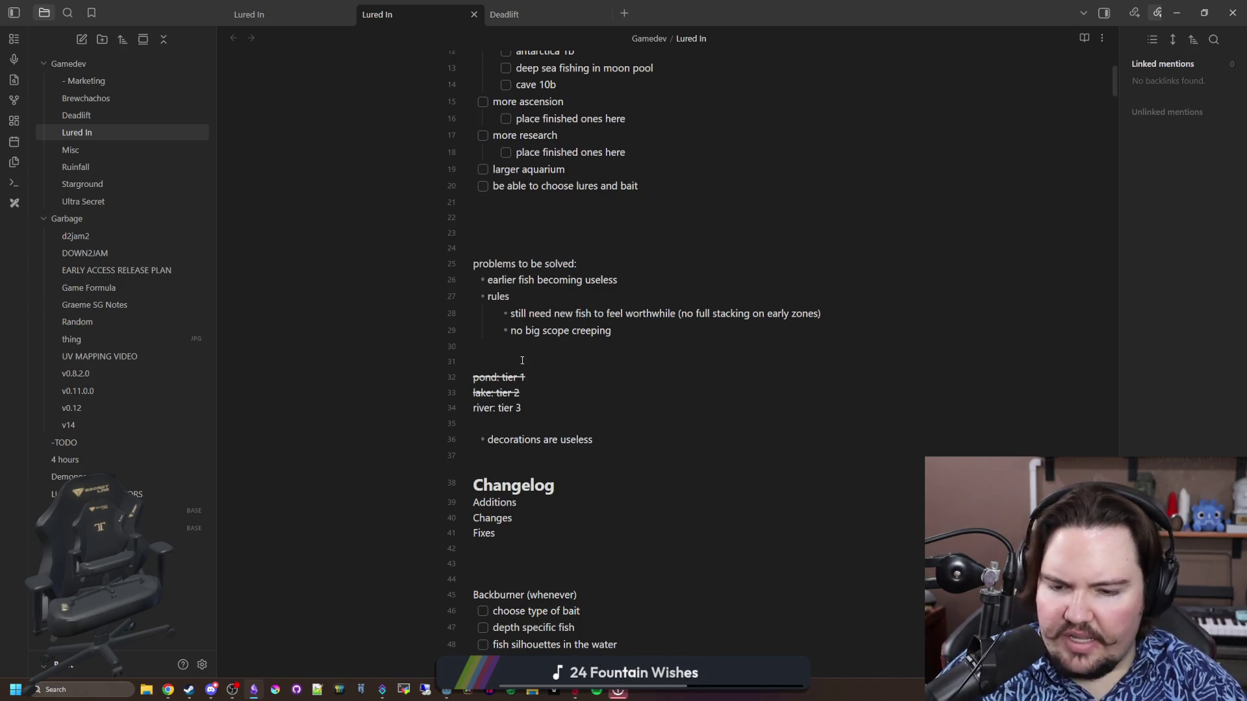
click(522, 360)
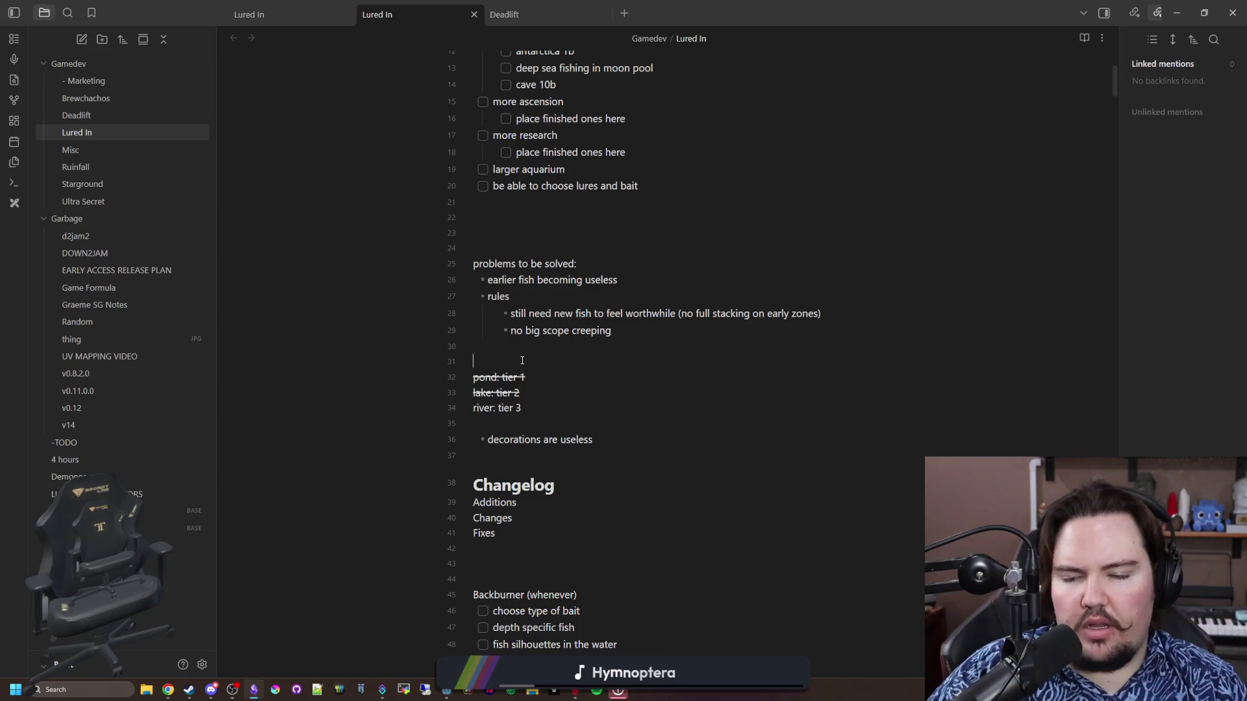
Add the indented bullet 'system to research and increase leveling cap for older zones' under 'earlier fish becoming useless'
click(644, 277)
key(Return)
key(Tab)
text(system to )
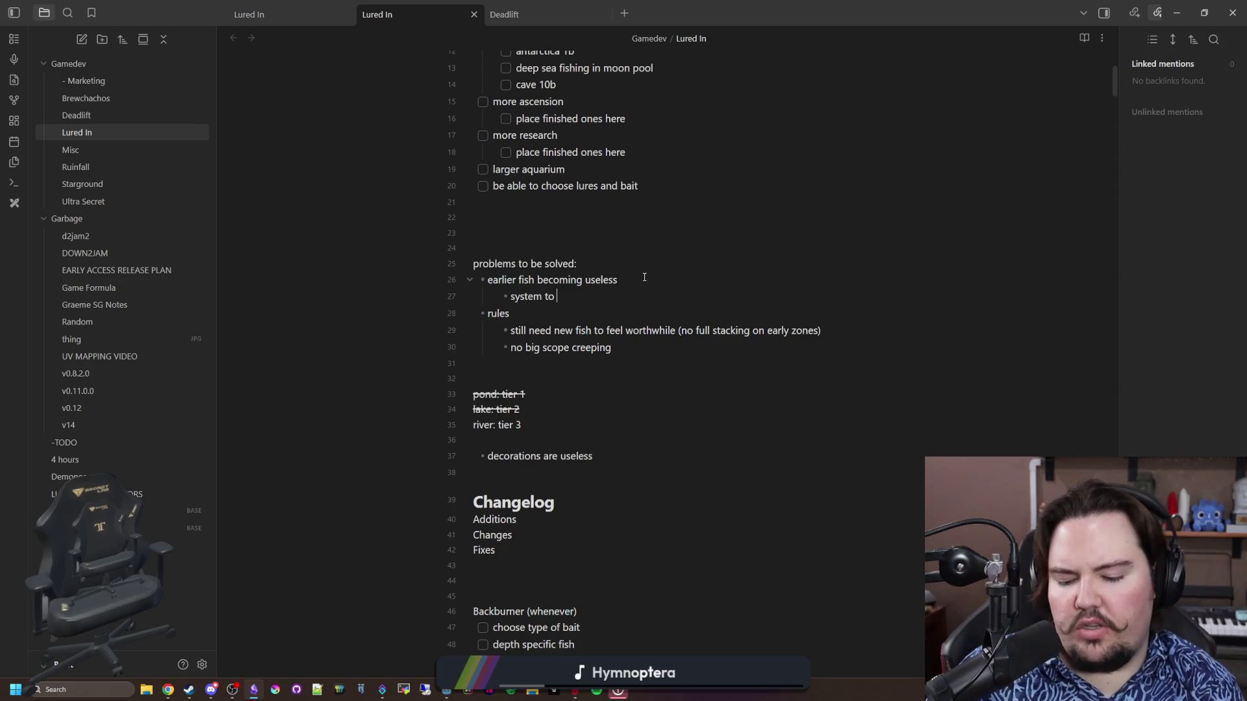
text(research and )
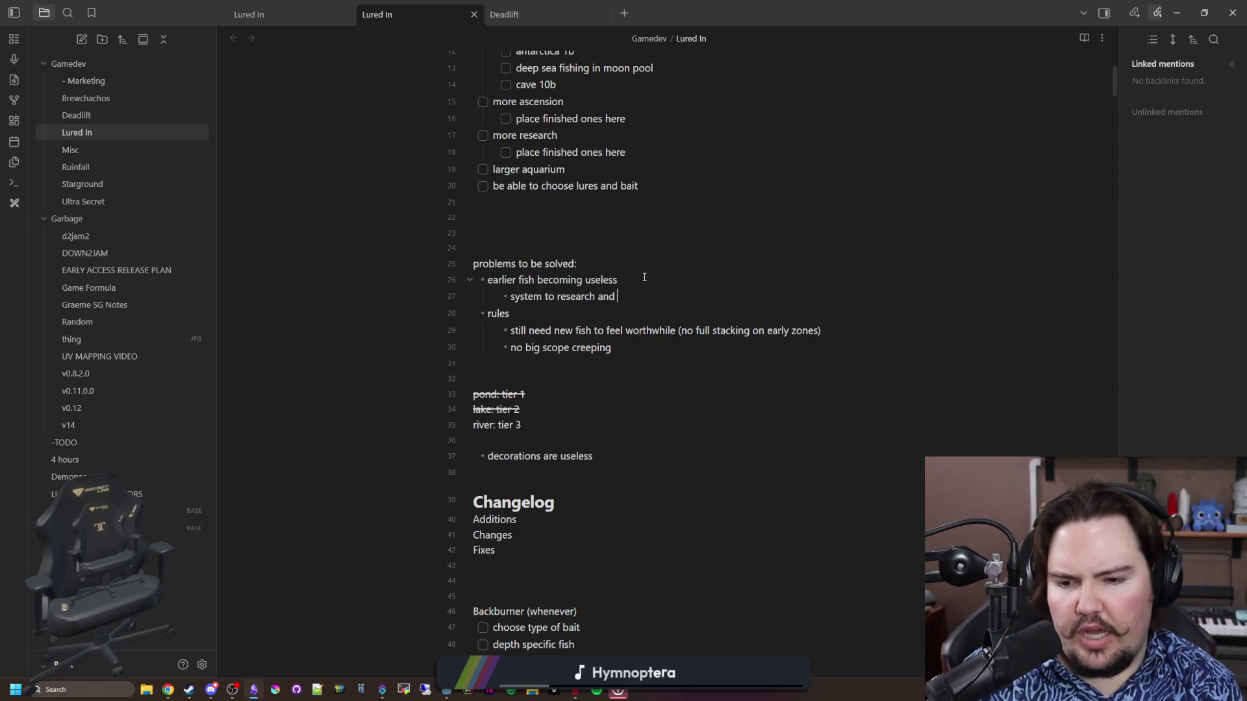
text(un)
key(BackSpace)
key(BackSpace)
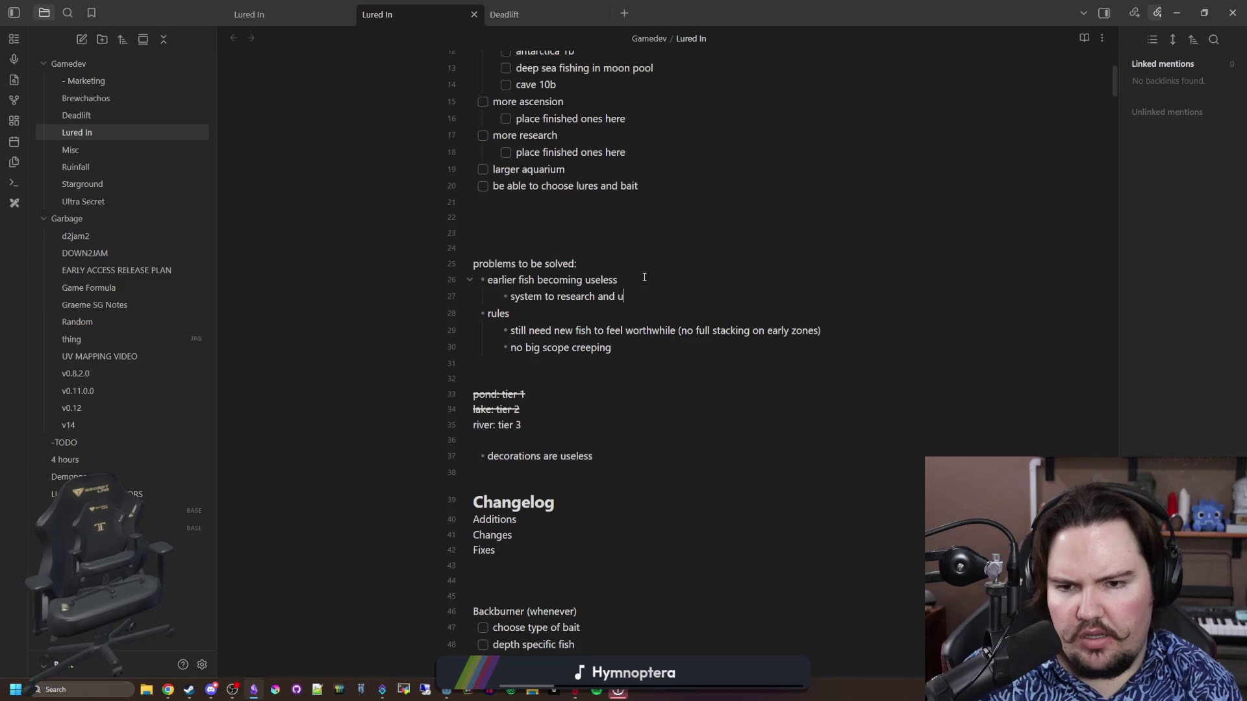
text(unlock ability to level)
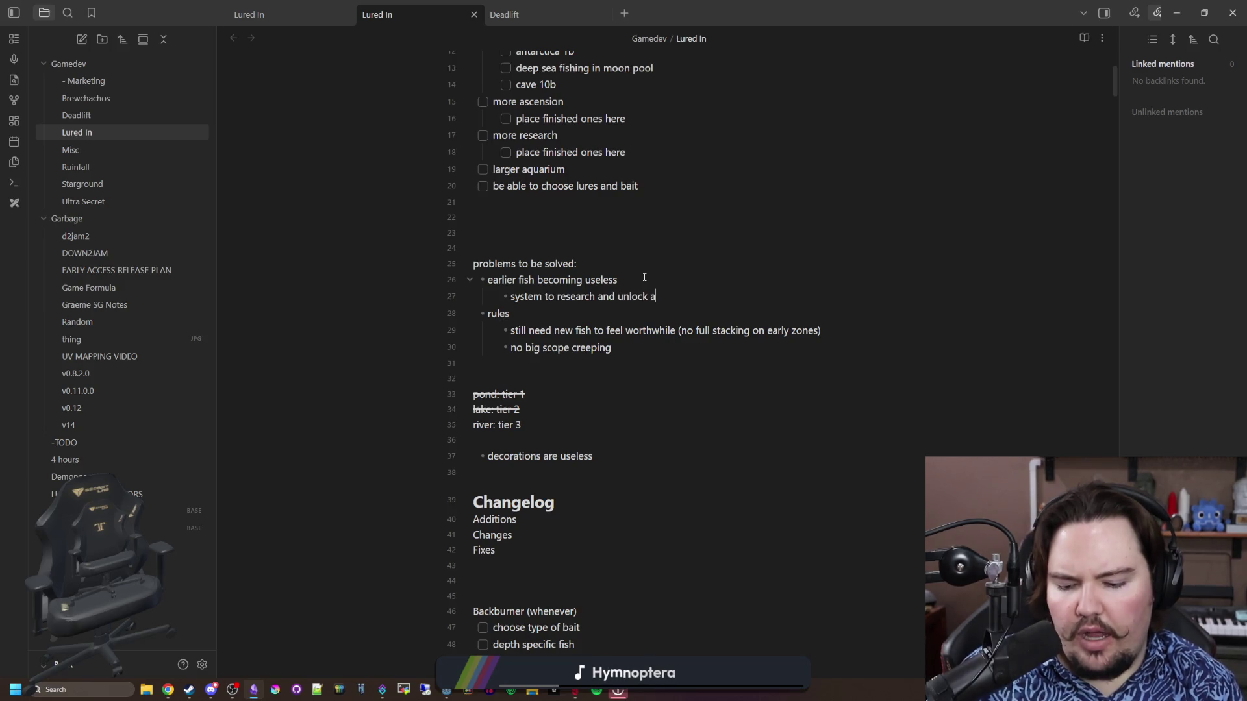
key(BackSpace)
key(BackSpace)
key(BackSpace)
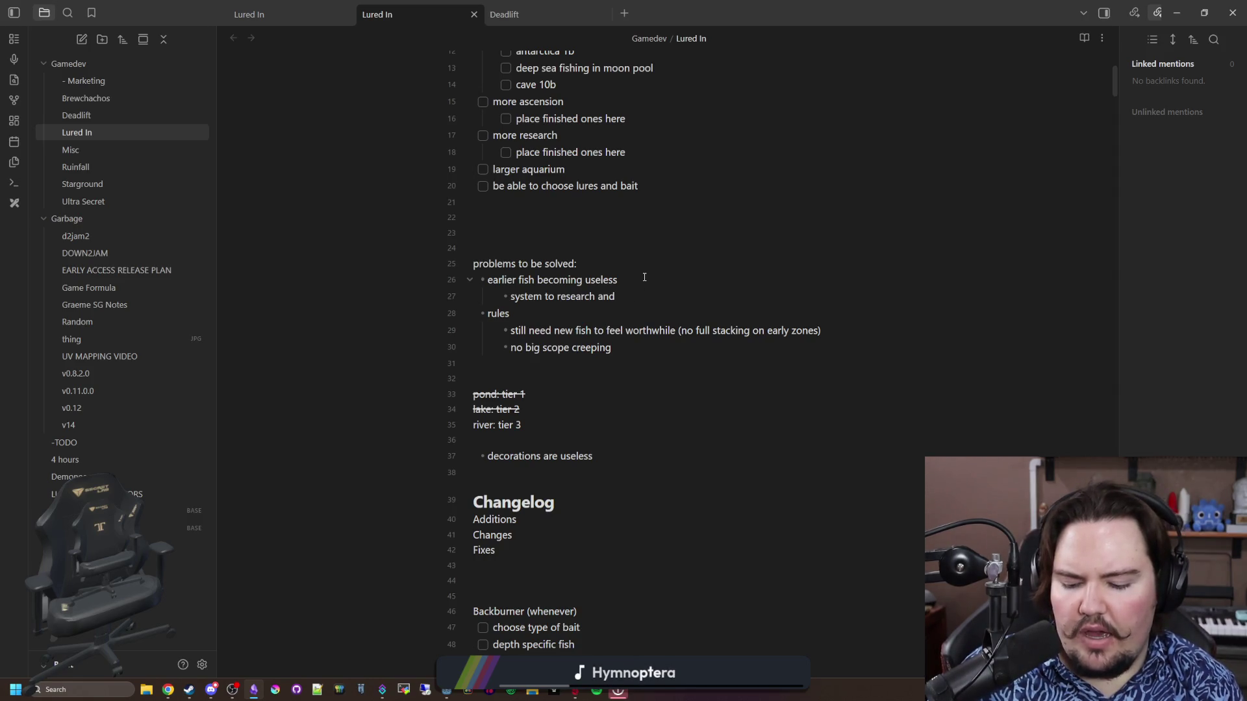
text(get leveling)
key(BackSpace)
key(BackSpace)
key(BackSpace)
text(increase leveling cap for older zones)
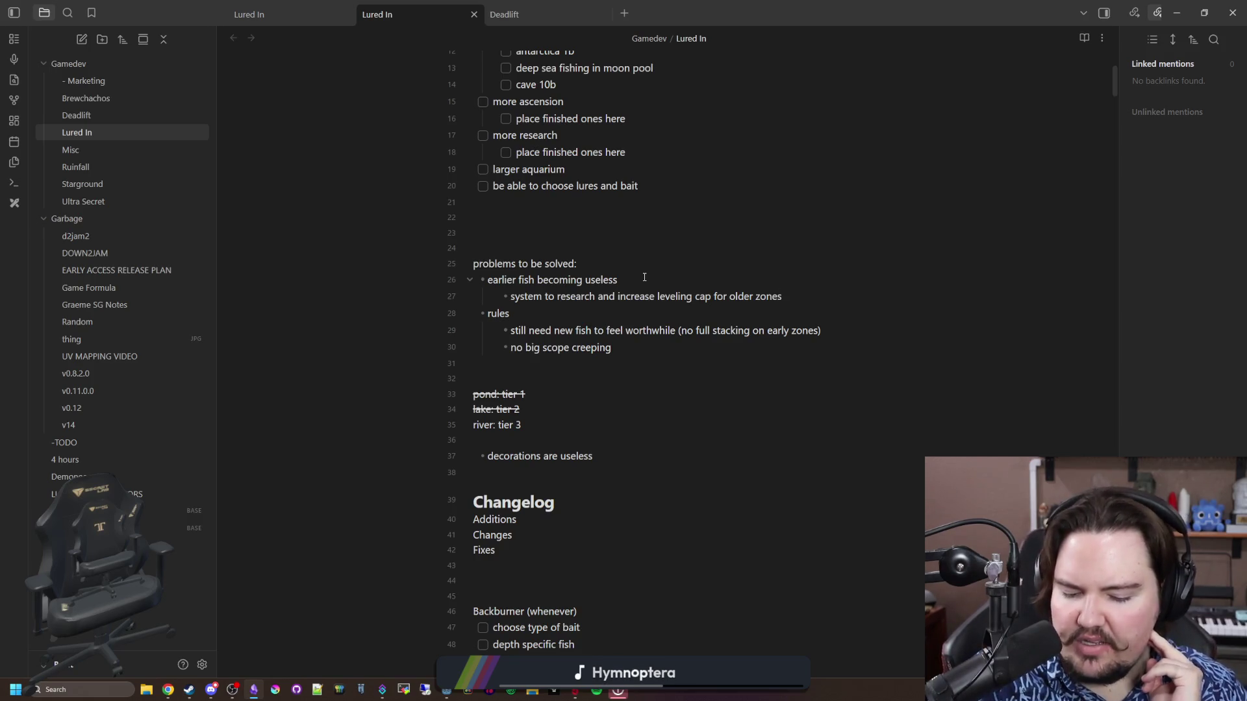
key(Return)
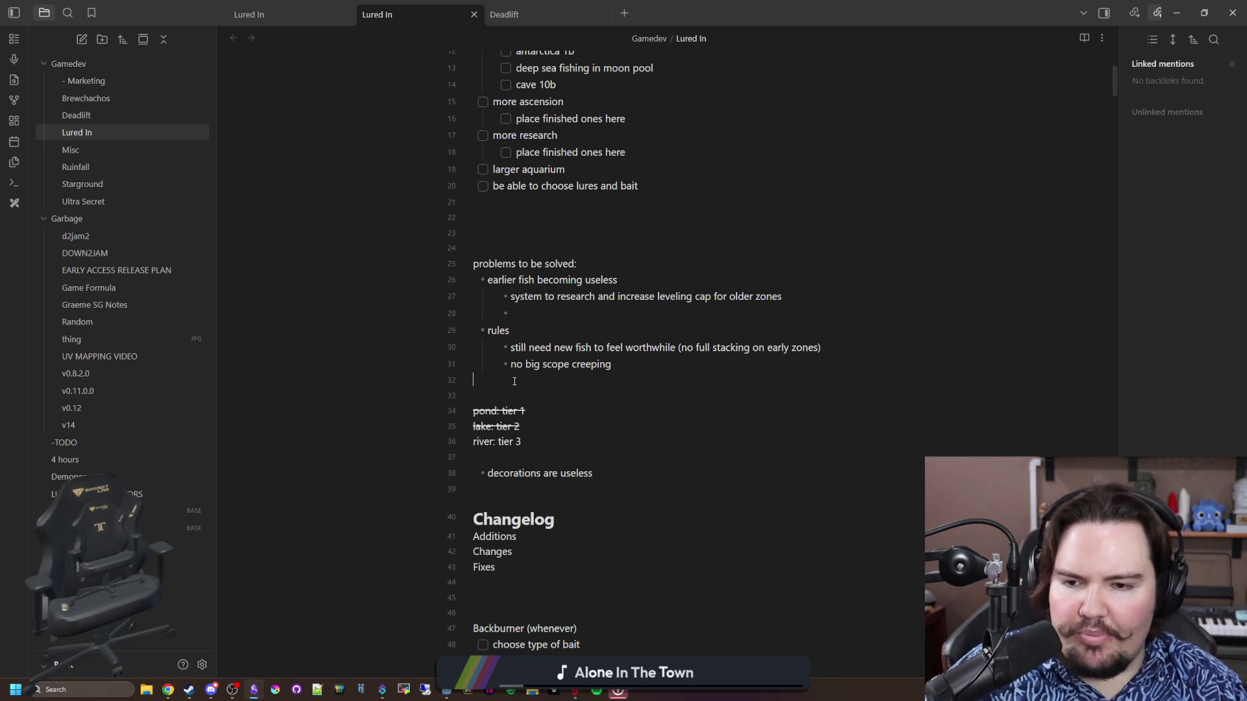
Open blank lines between the rules sub-points and the struck-through tier list
key(Return)
key(Return)
key(Return)
Write the price lines '1 arapaima + 150% = $200' and '1 bluegill = $2' above the tier list
key(Up)
key(Up)
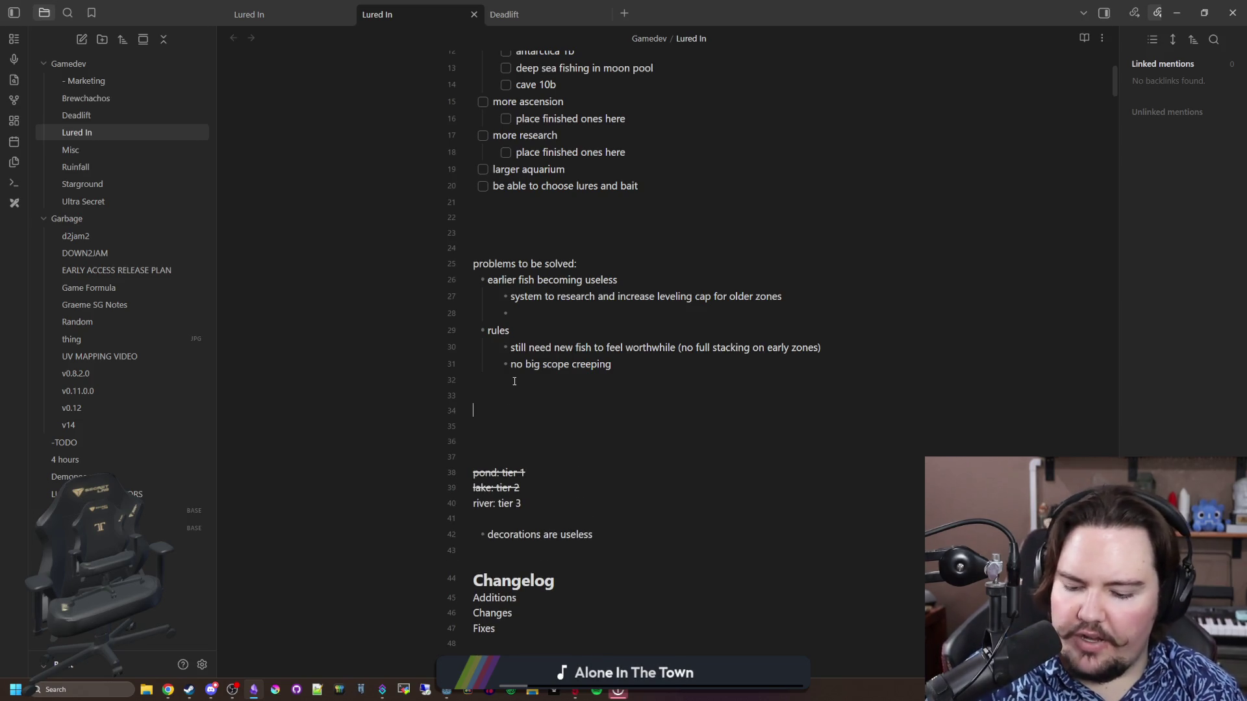
text(1 arapaima)
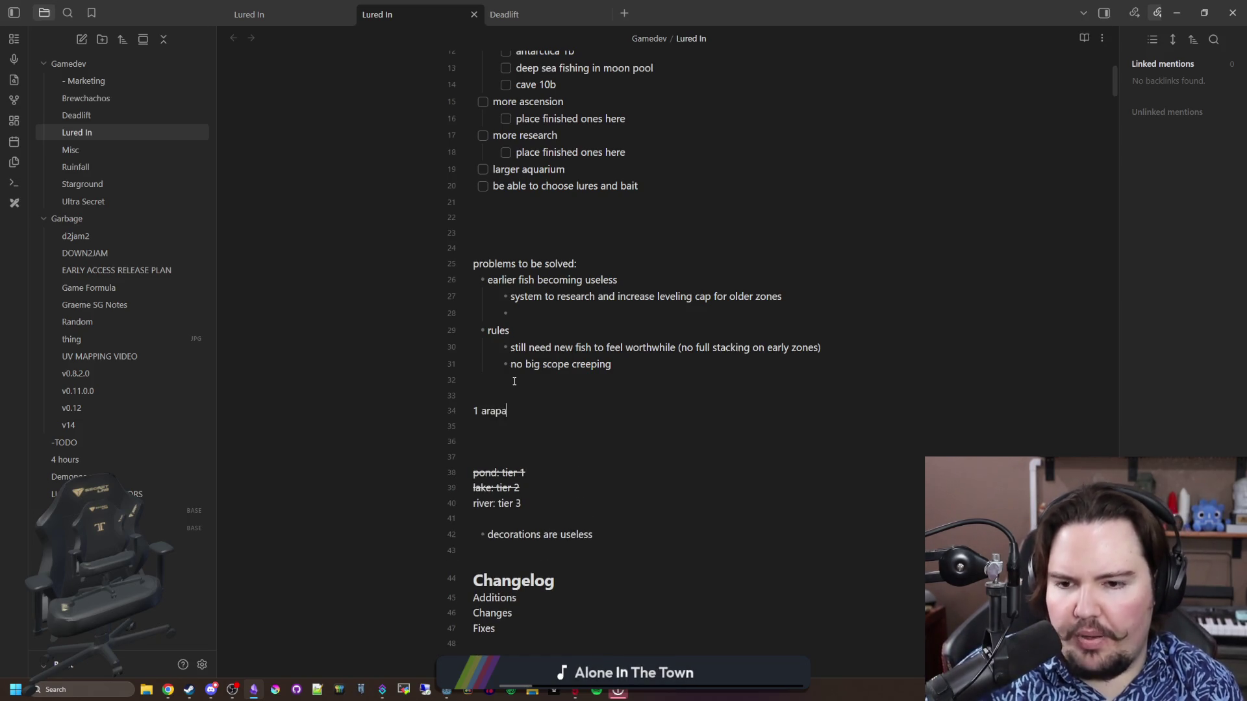
key(Return)
text(1 bluegill)
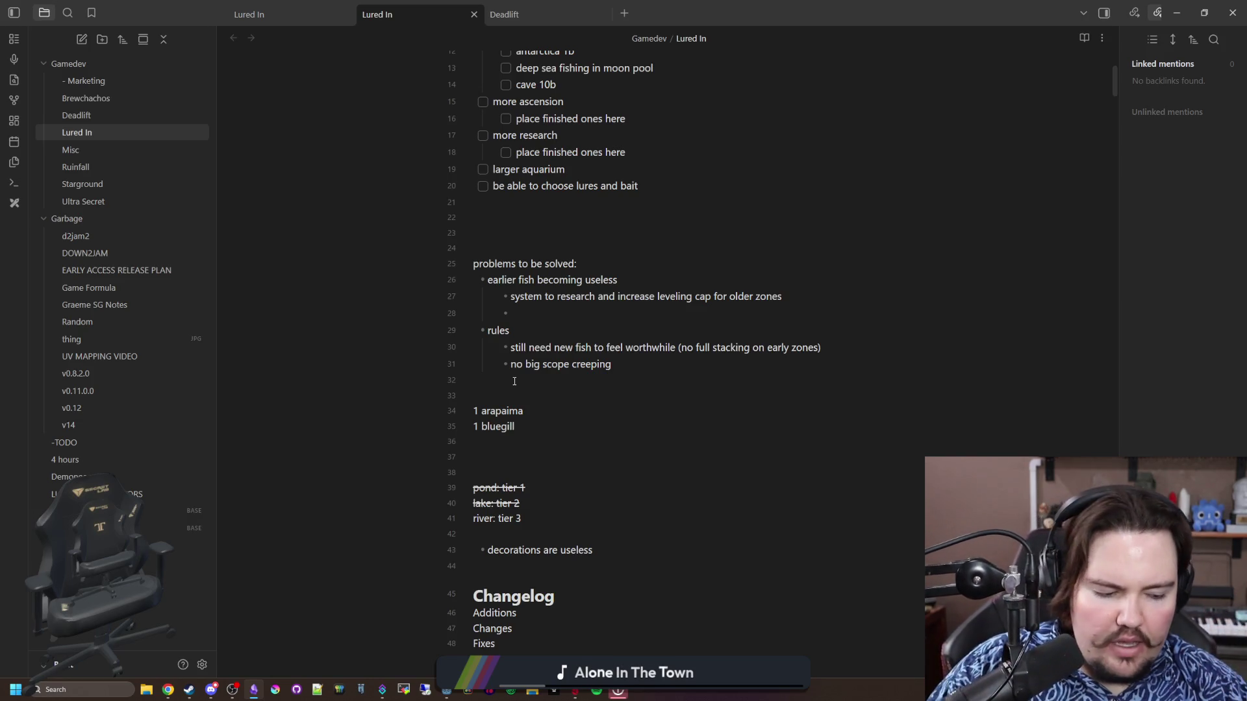
text(+ 150%)
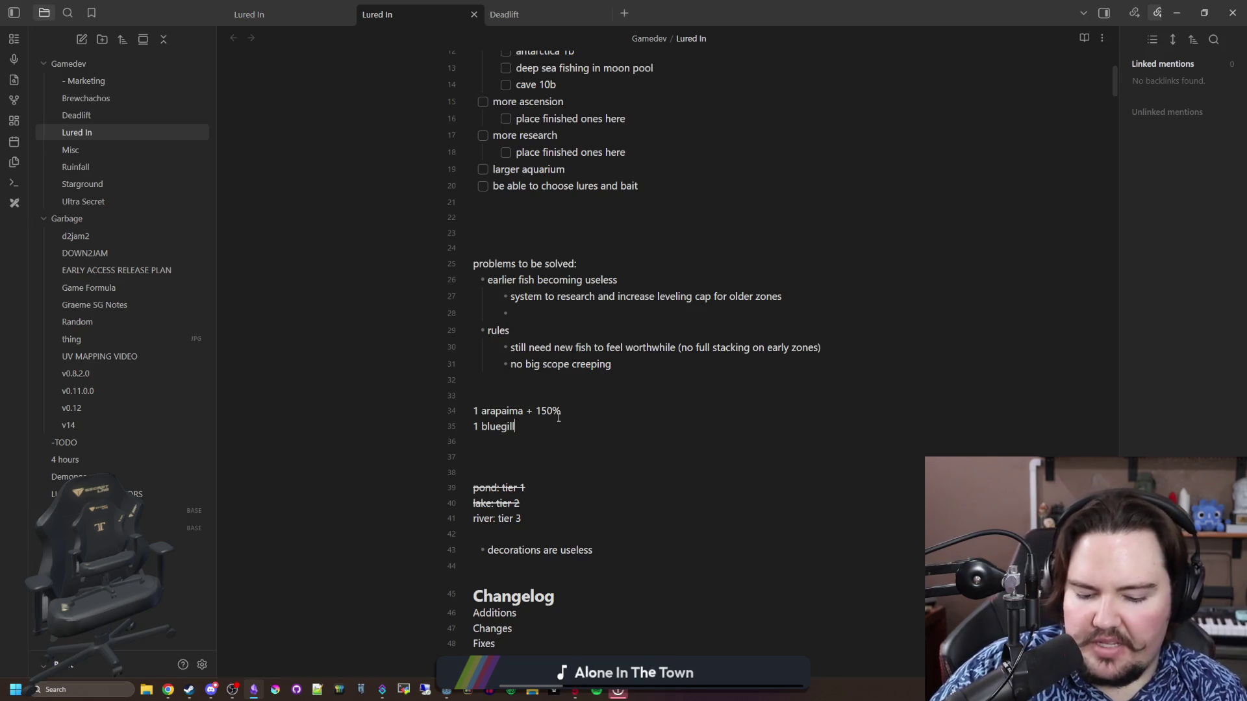
text(= $2)
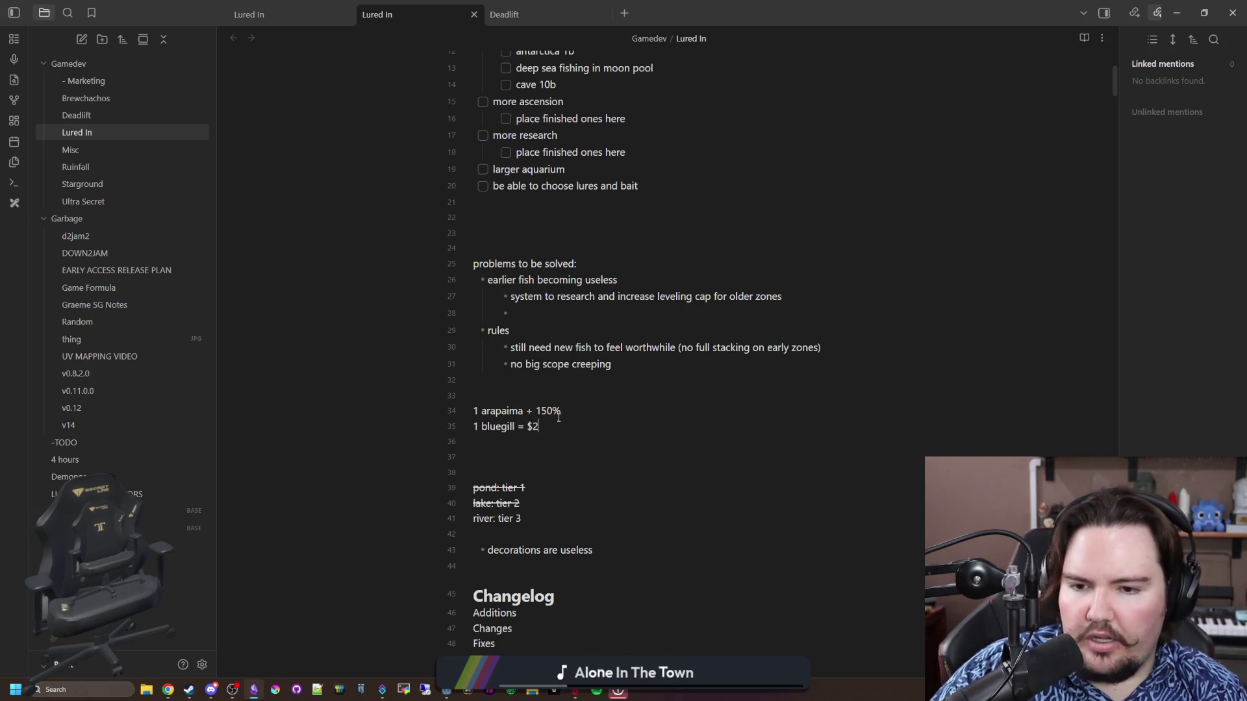
key(Right)
key(Right)
text(= $200)
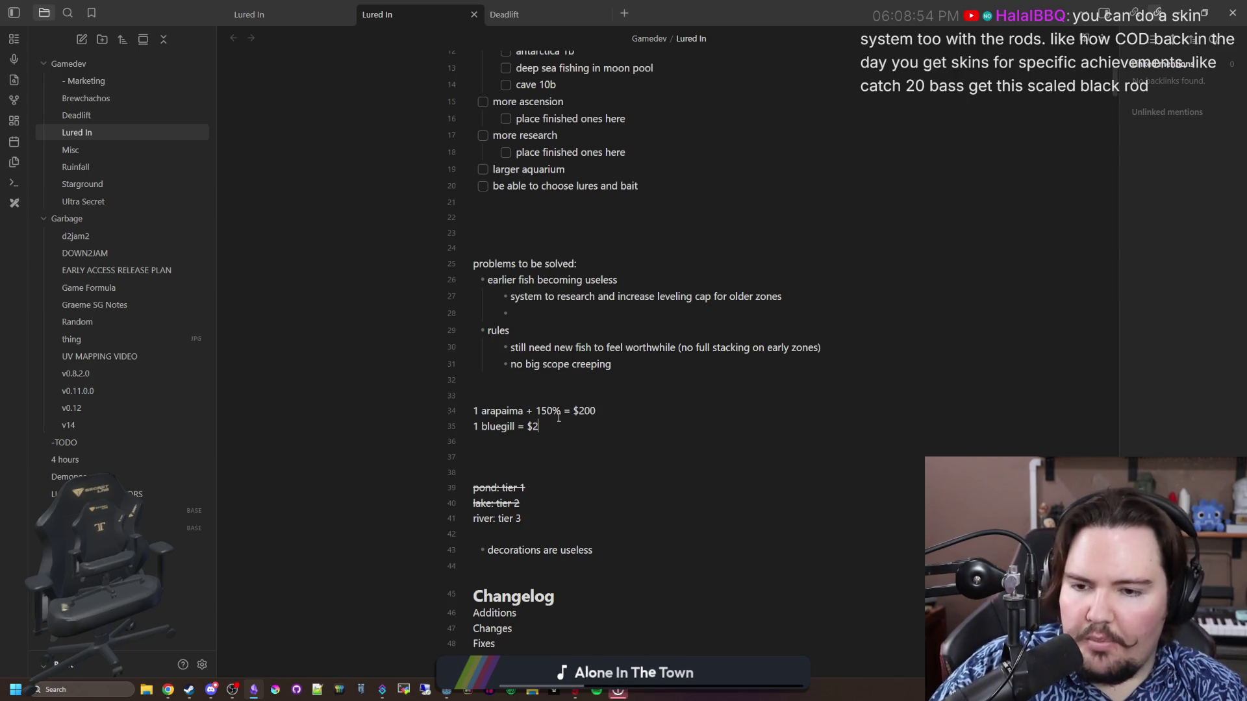
drag(486, 408, 597, 410)
click(639, 409)
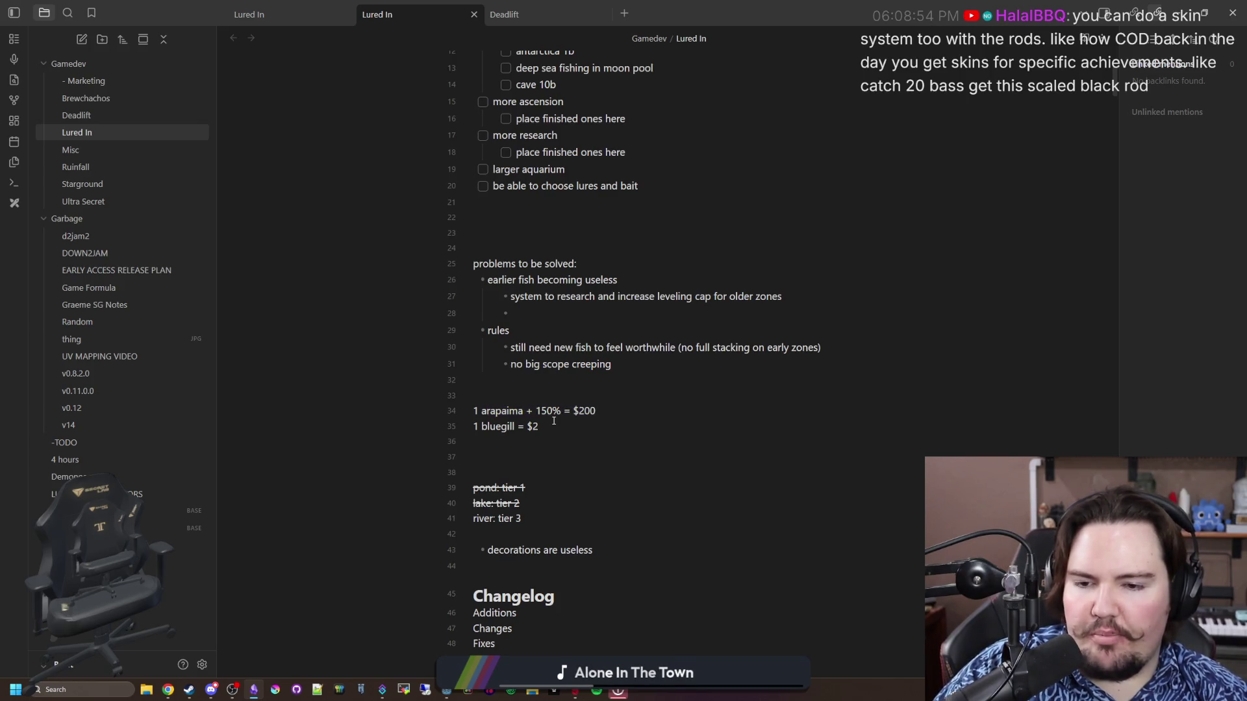
Change the bluegill price from $2 to $128
drag(540, 423, 459, 426)
click(514, 426)
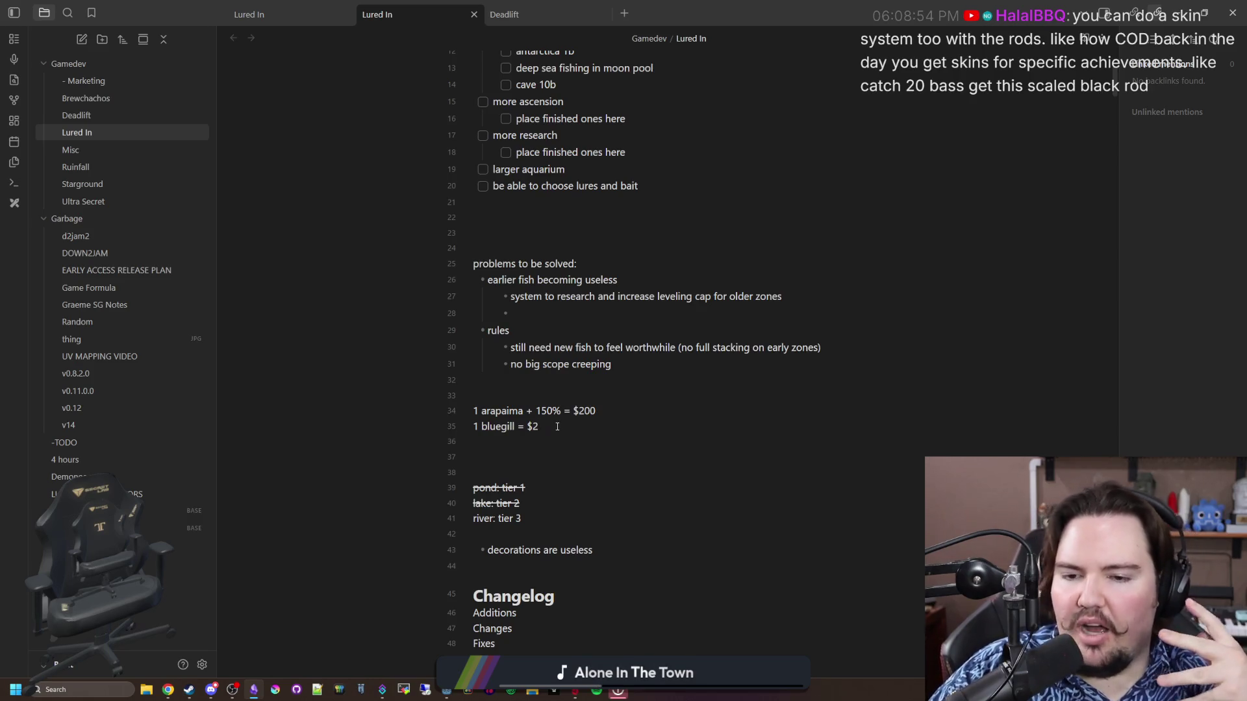
key(BackSpace)
text(1)
key(BackSpace)
text(10)
key(BackSpace)
key(BackSpace)
text(50)
key(BackSpace)
key(BackSpace)
text(128)
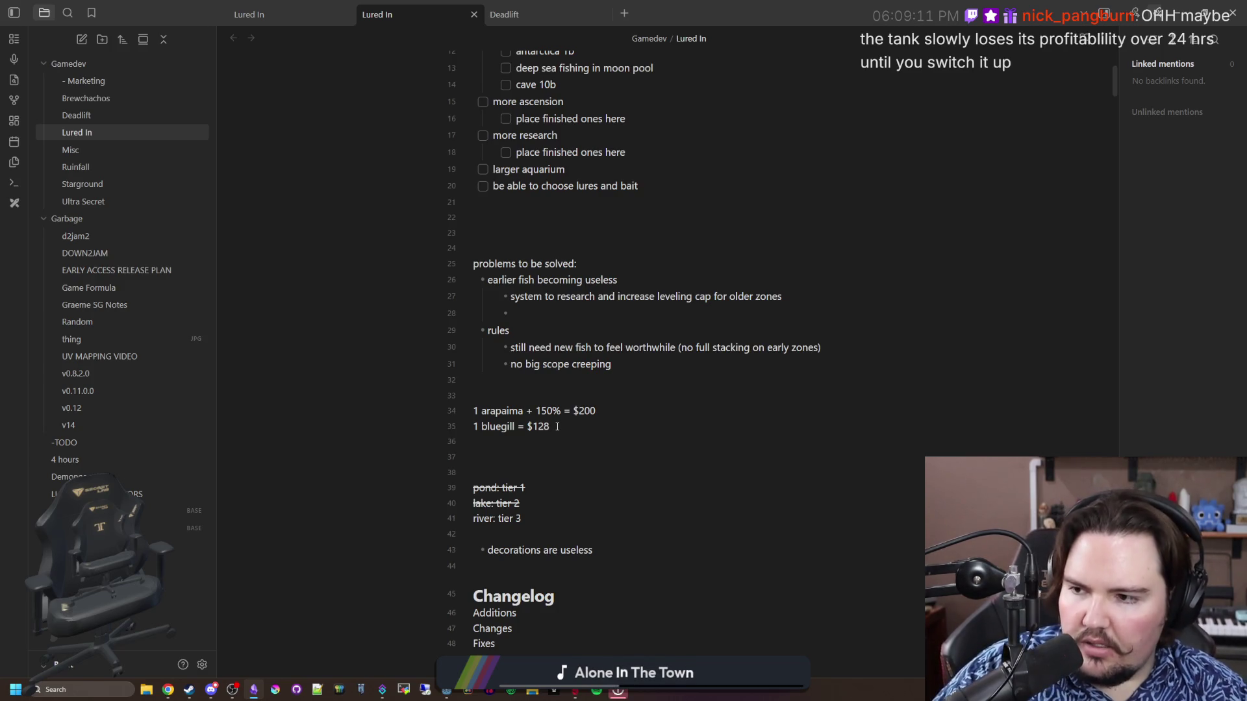
drag(476, 433, 422, 409)
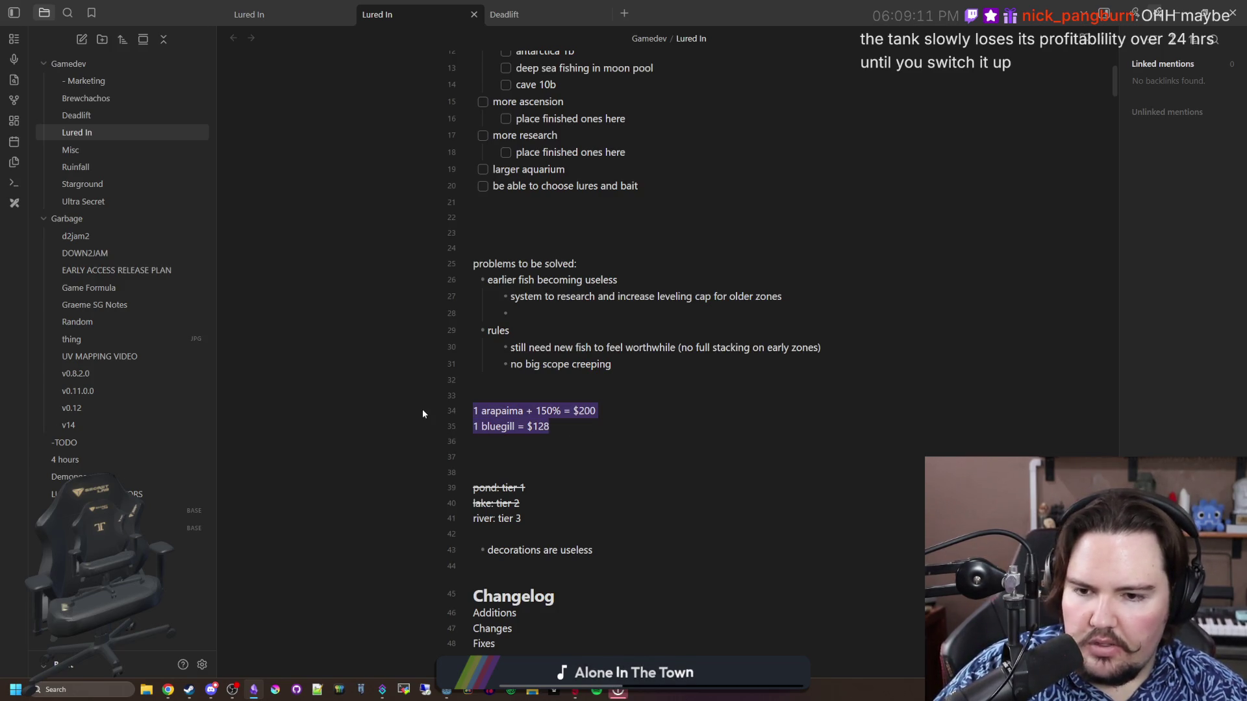
click(512, 395)
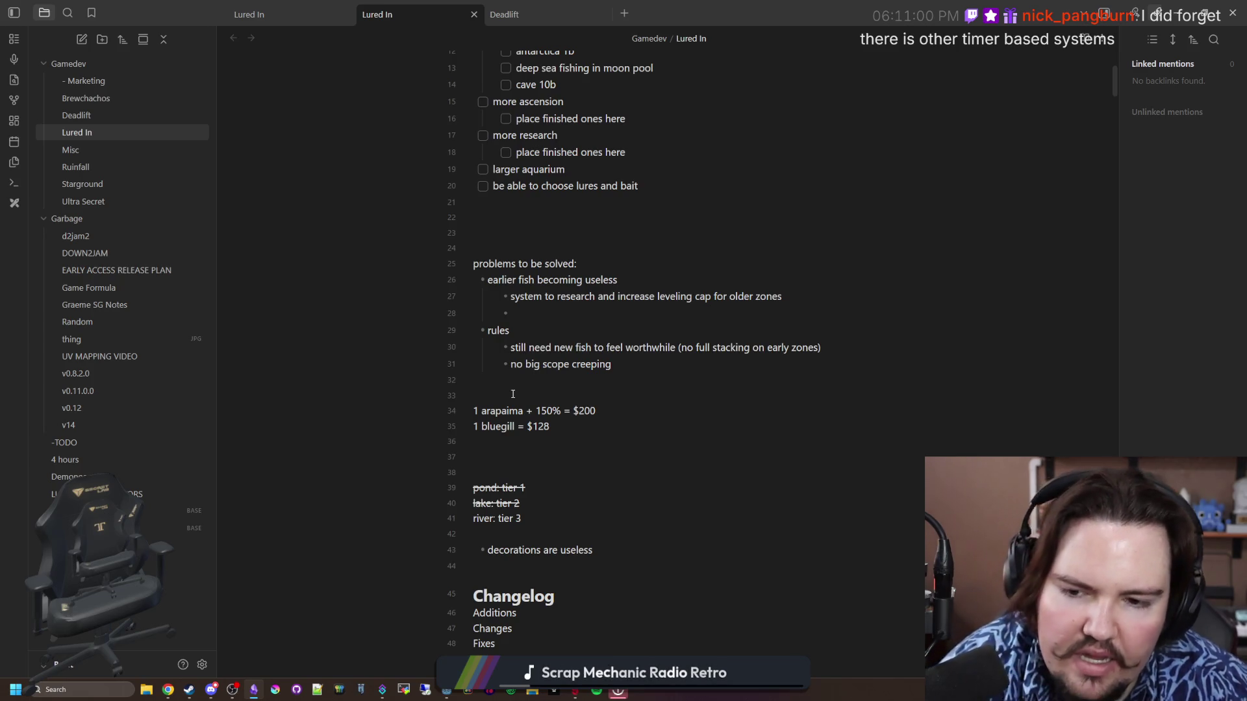
Insert 'bluegill = 3', '25% +' and '0%' on separate lines above the arapaima calculation
key(Return)
key(Return)
key(Return)
key(Up)
key(Up)
key(Up)
key(Return)
text(bluegill)
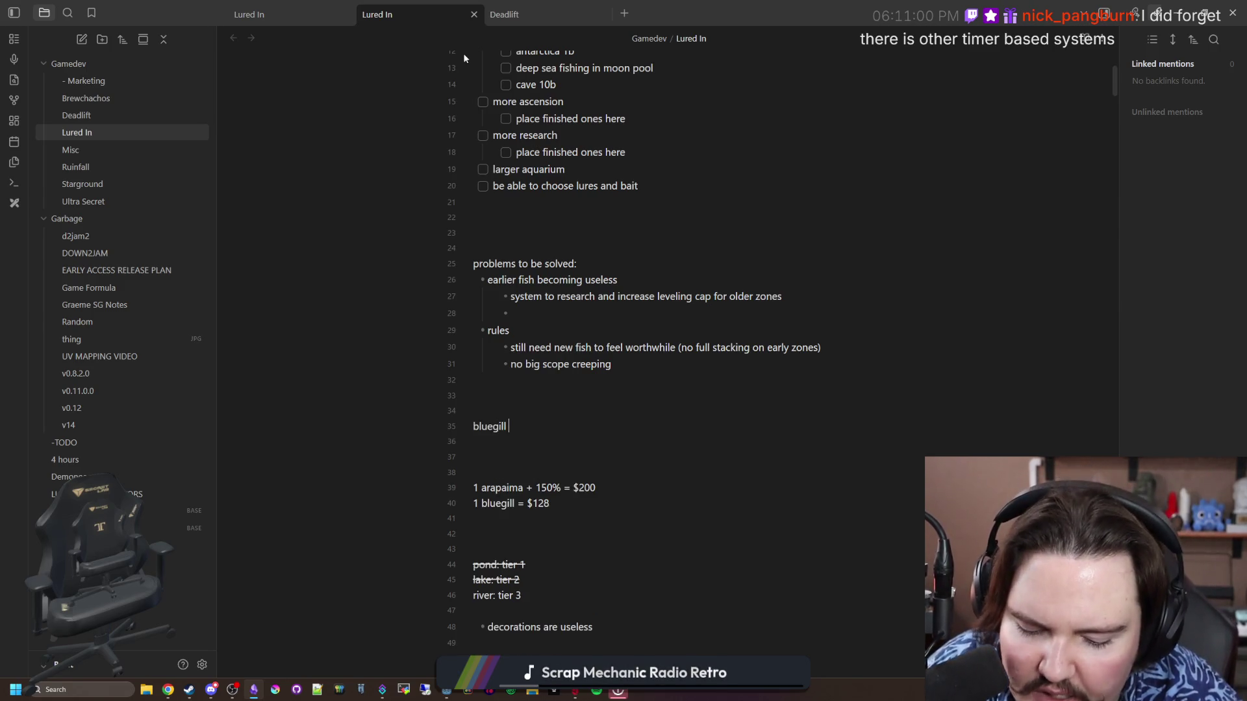
text( = )
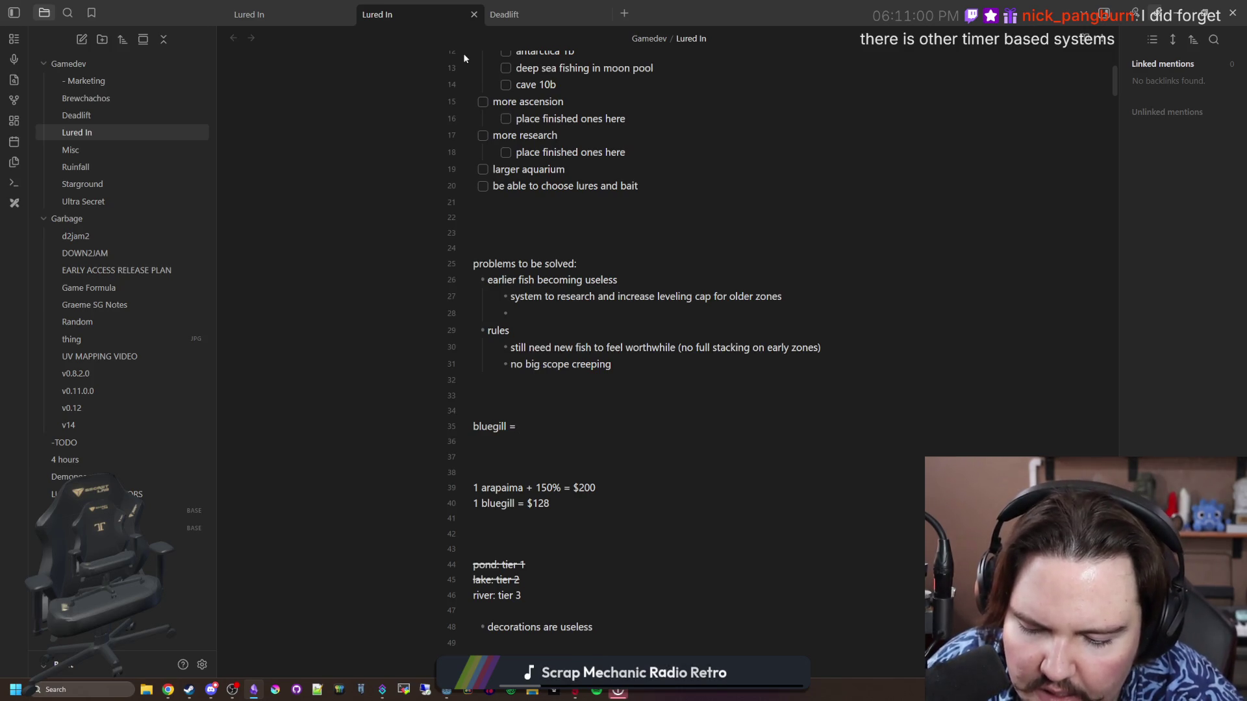
text(3)
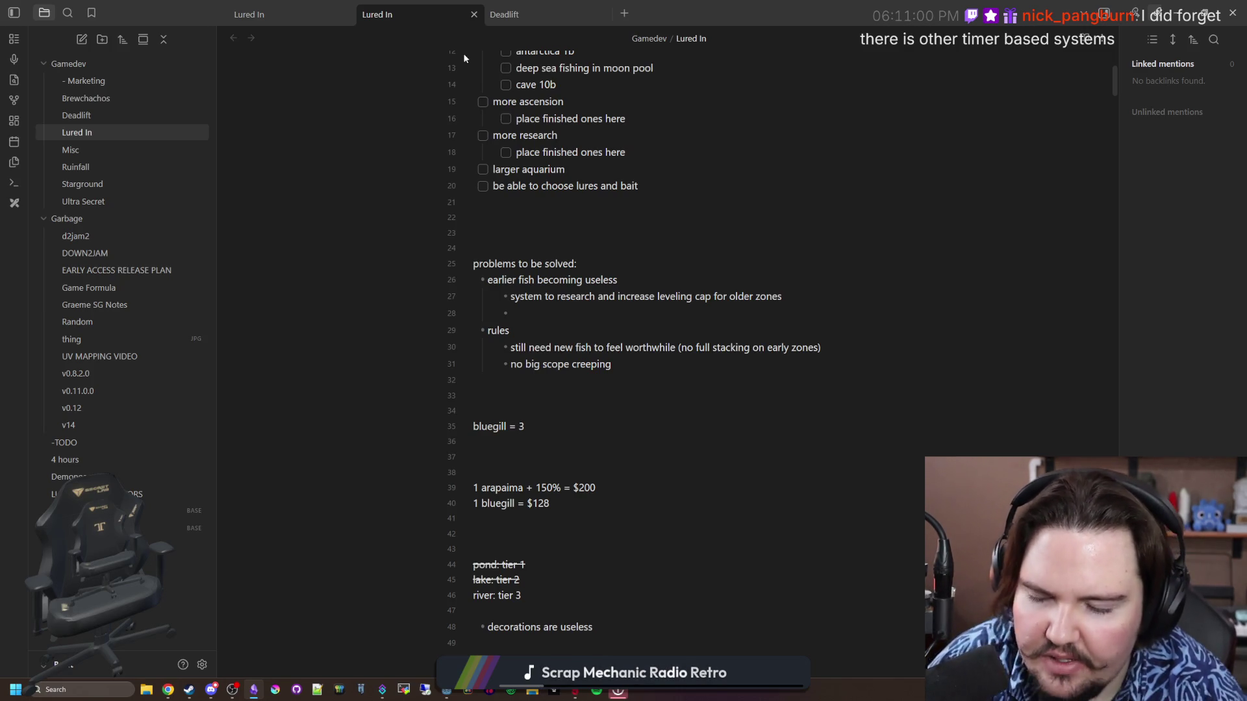
key(Return)
key(Return)
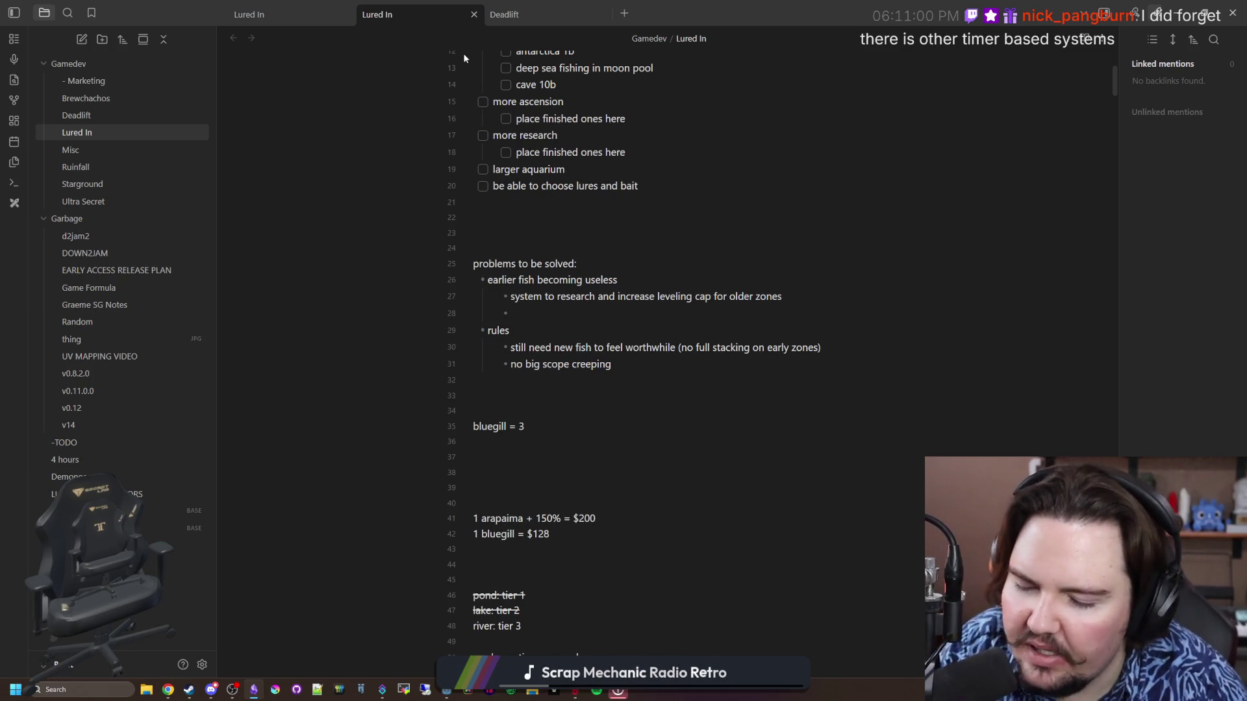
text(25%)
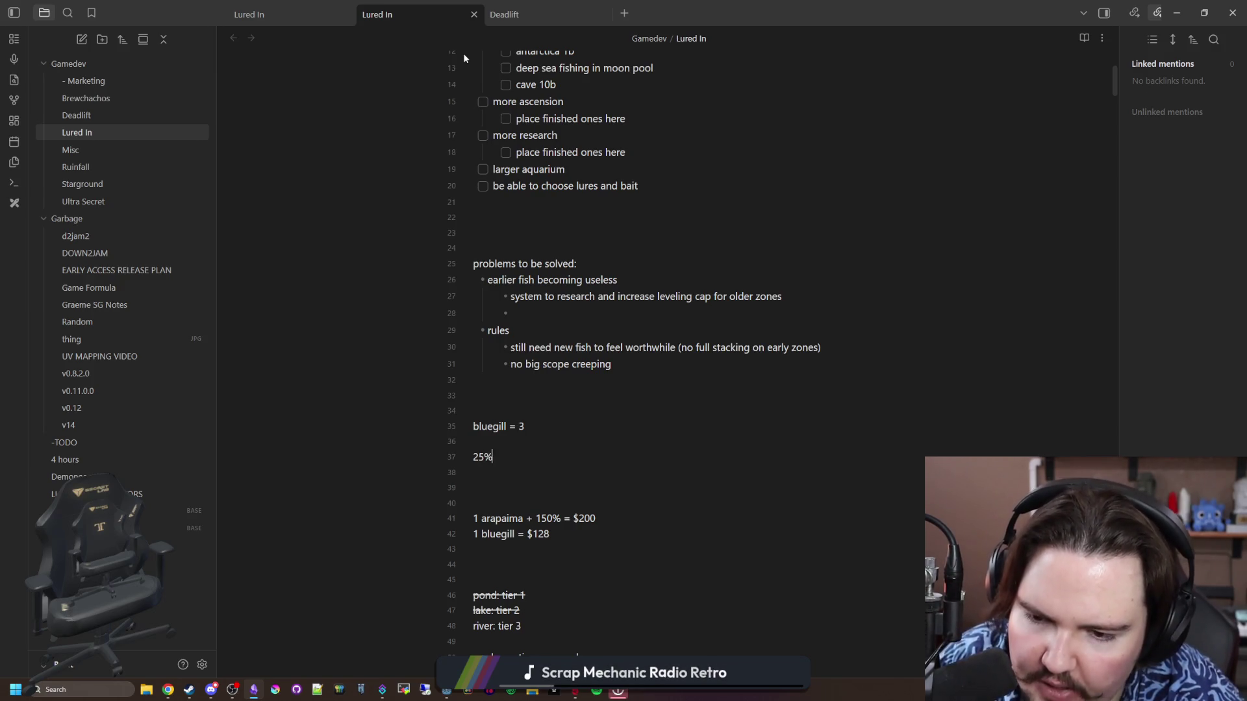
text( +)
key(Return)
key(Return)
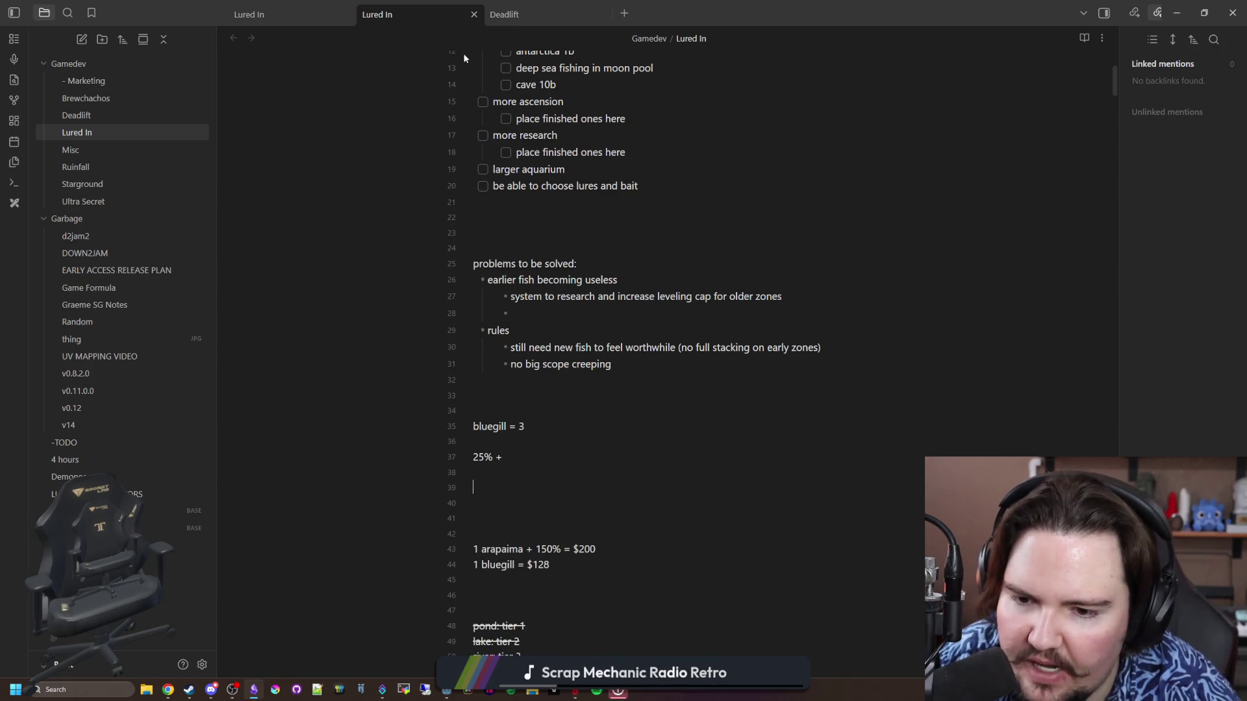
text(0%)
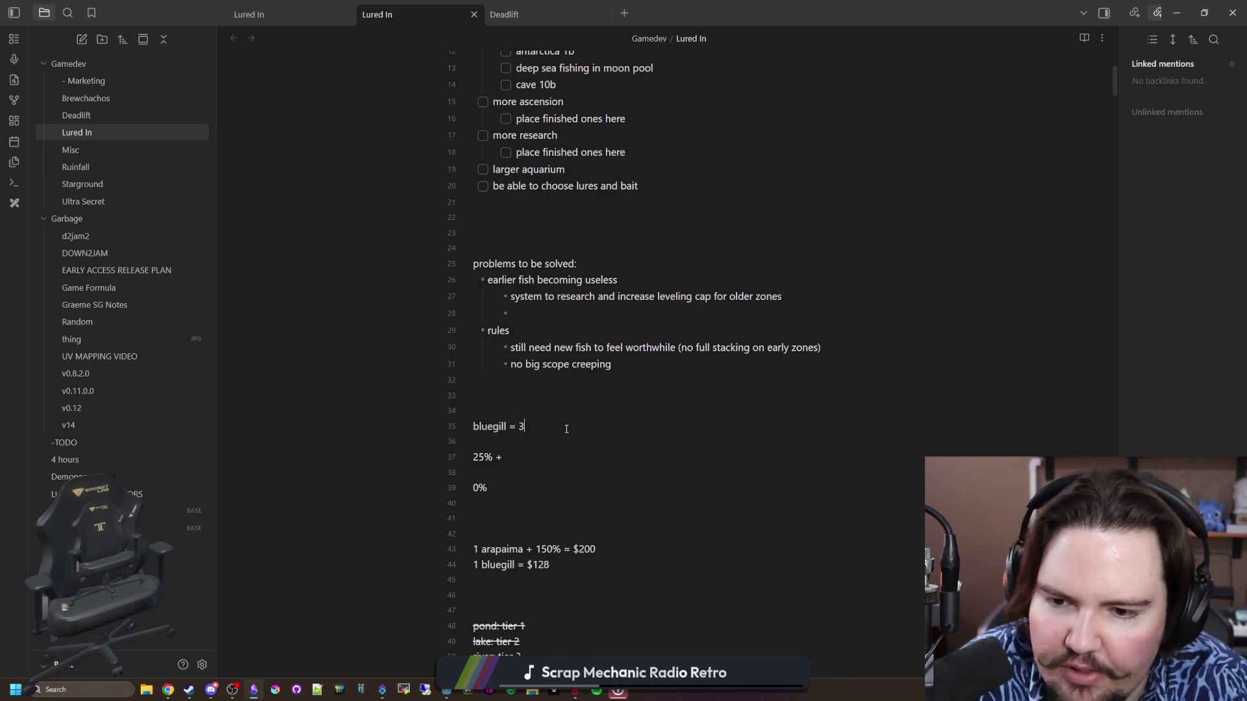
Add '4 salmon = 8' below 'bluegill = 3', followed by an 11 weight capacity line
key(Return)
key(Return)
text(4 salmon)
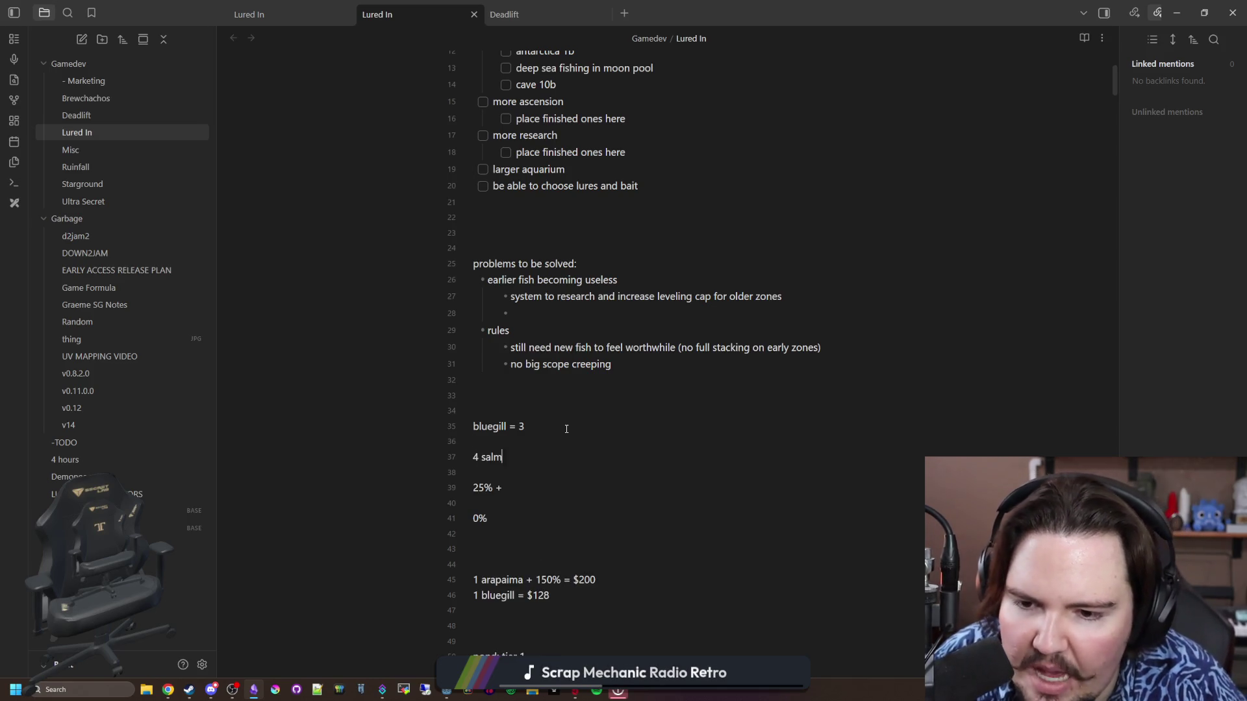
text( = 8)
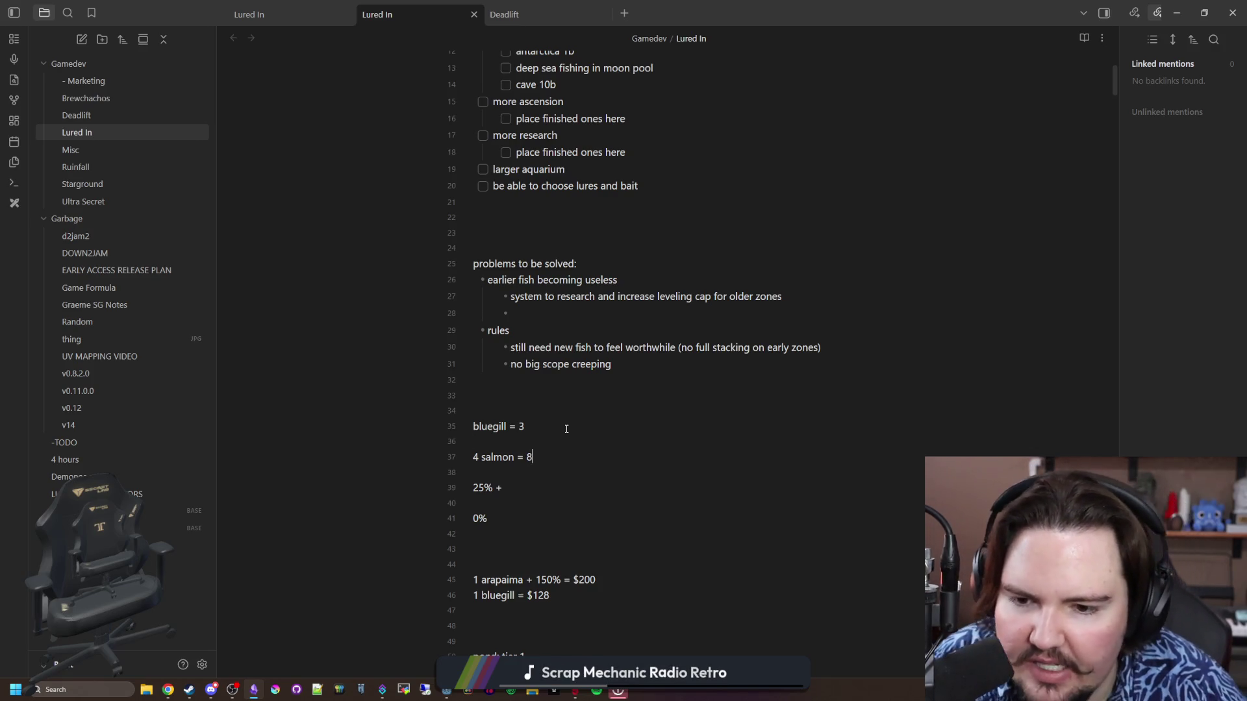
key(Return)
key(Return)
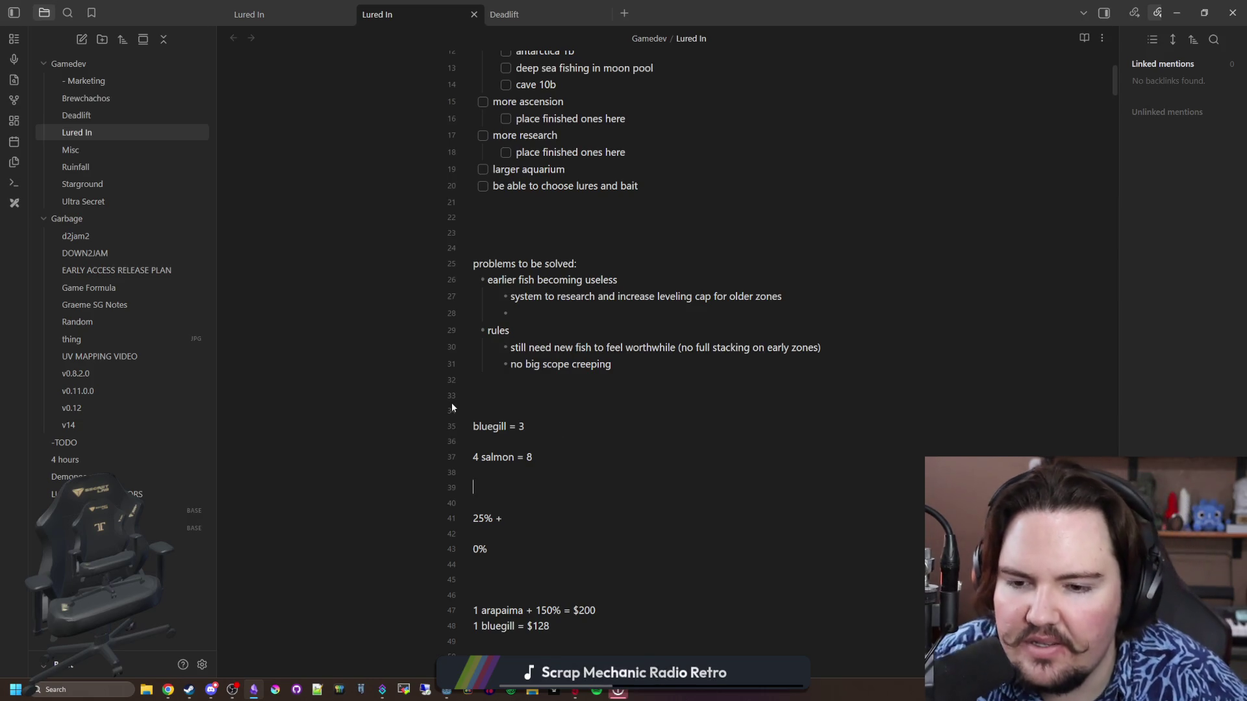
text(11weight capcaity)
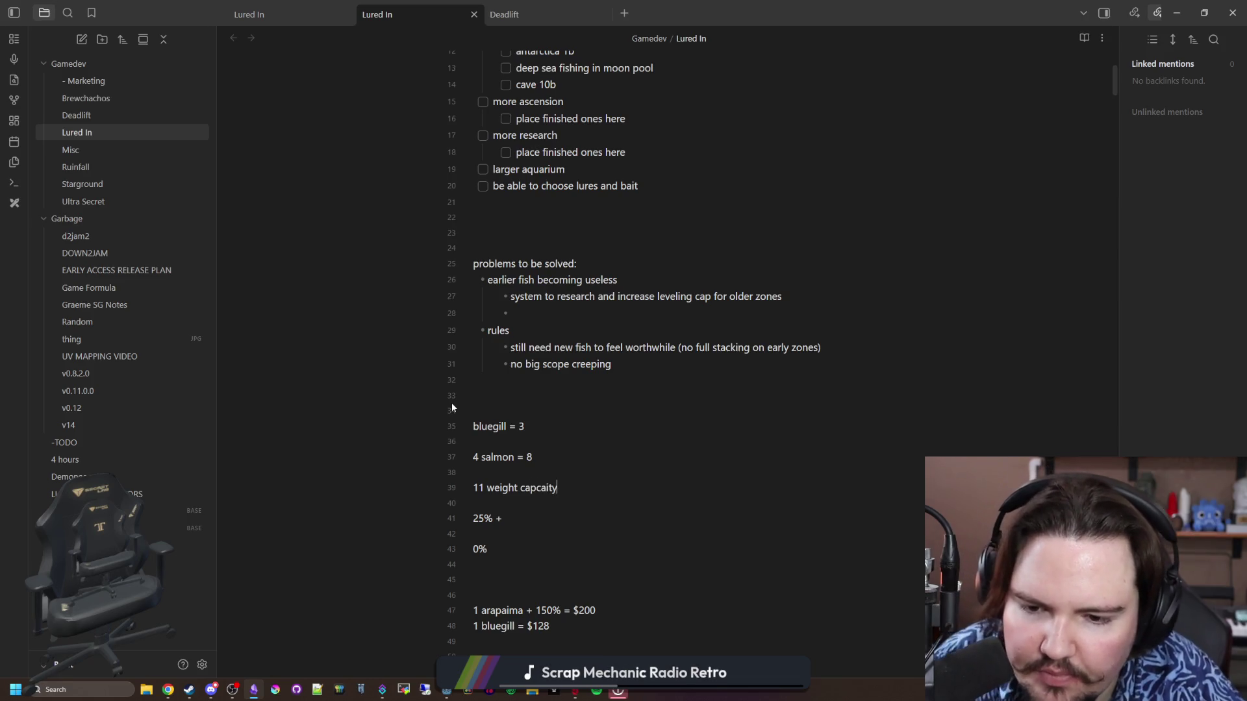
scroll(583, 476, up, 2)
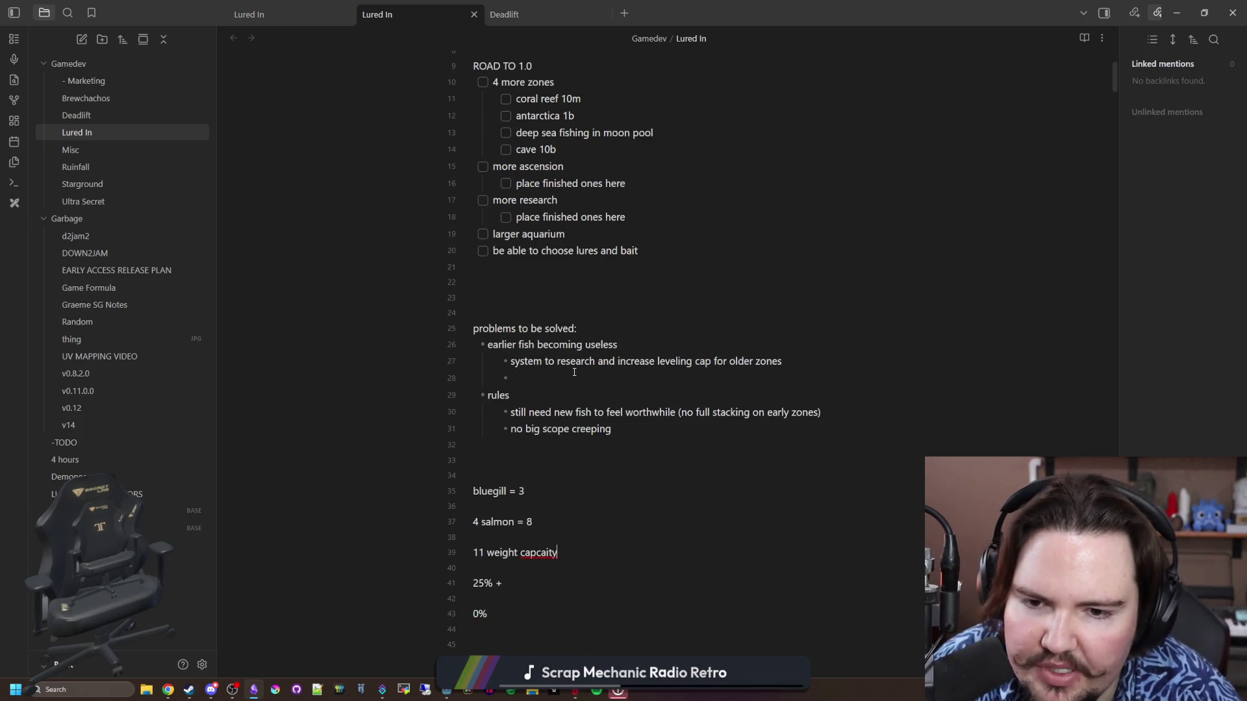
scroll(581, 375, down, 2)
Fill the sub-bullets with 'ideal schooling sizes' and 'Set bonuses (specific fish together increase earnings)'
drag(558, 299, 798, 301)
click(594, 311)
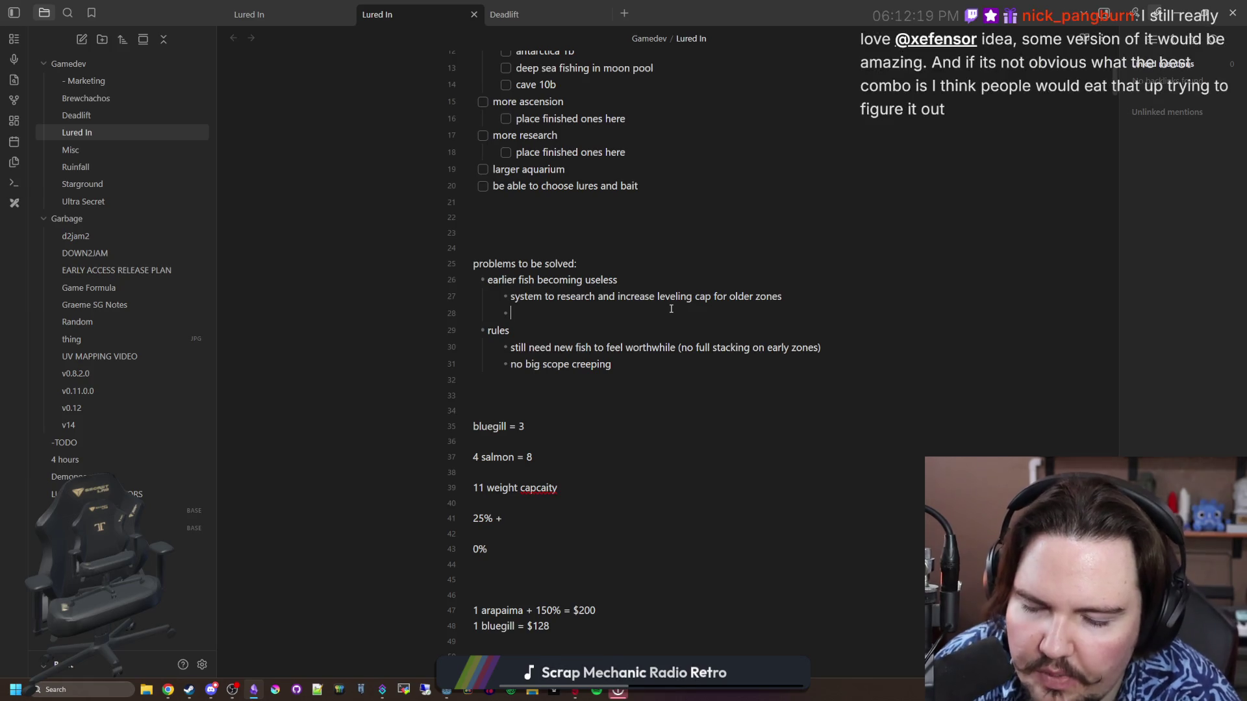
text(ideal scho)
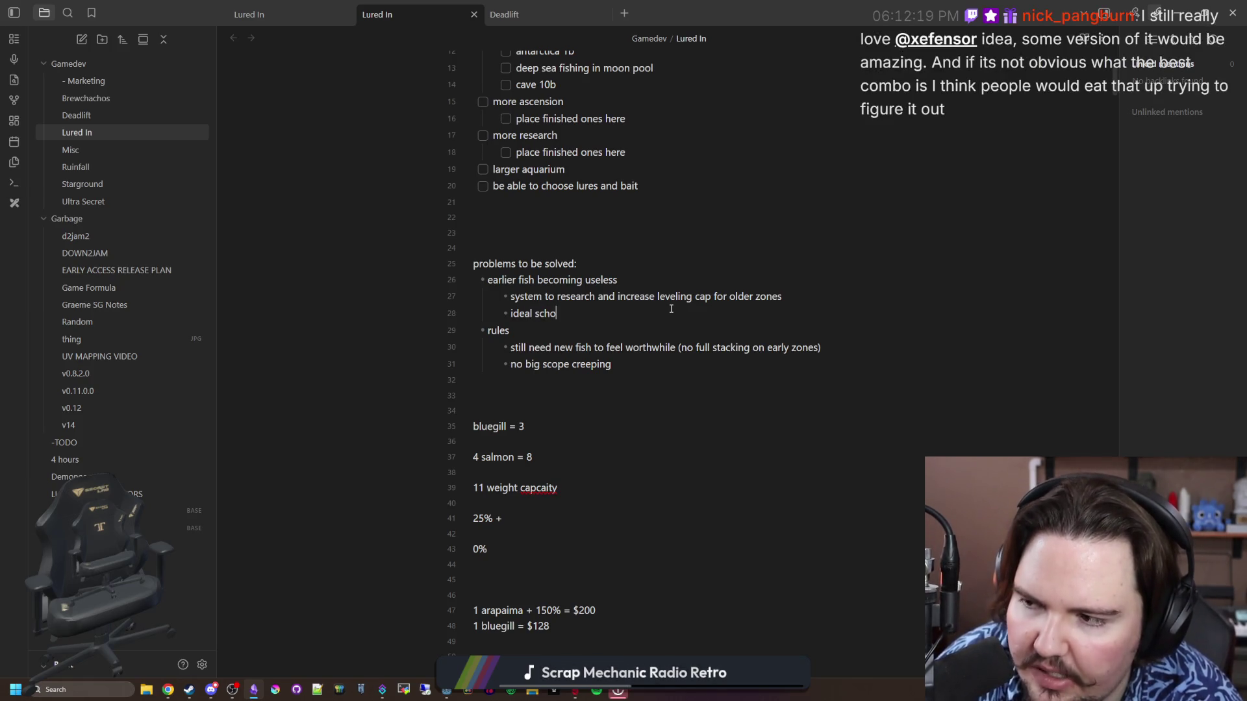
text(oling sizes)
key(Return)
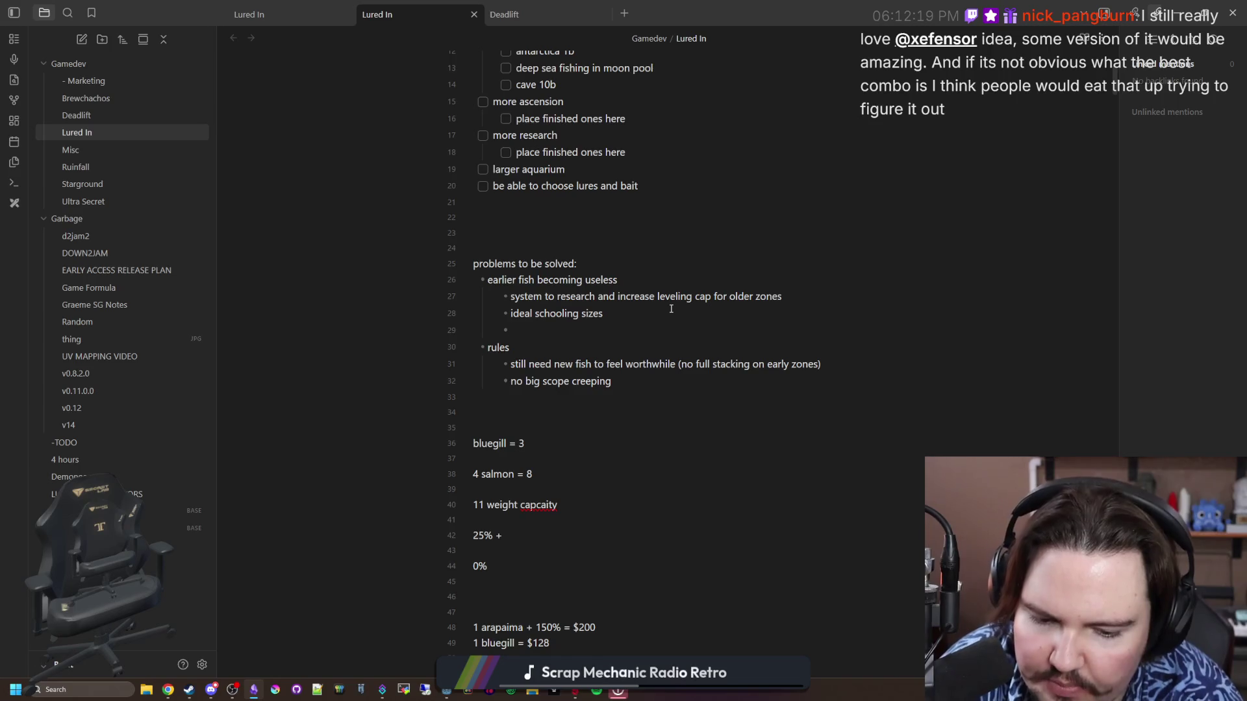
text(Set )
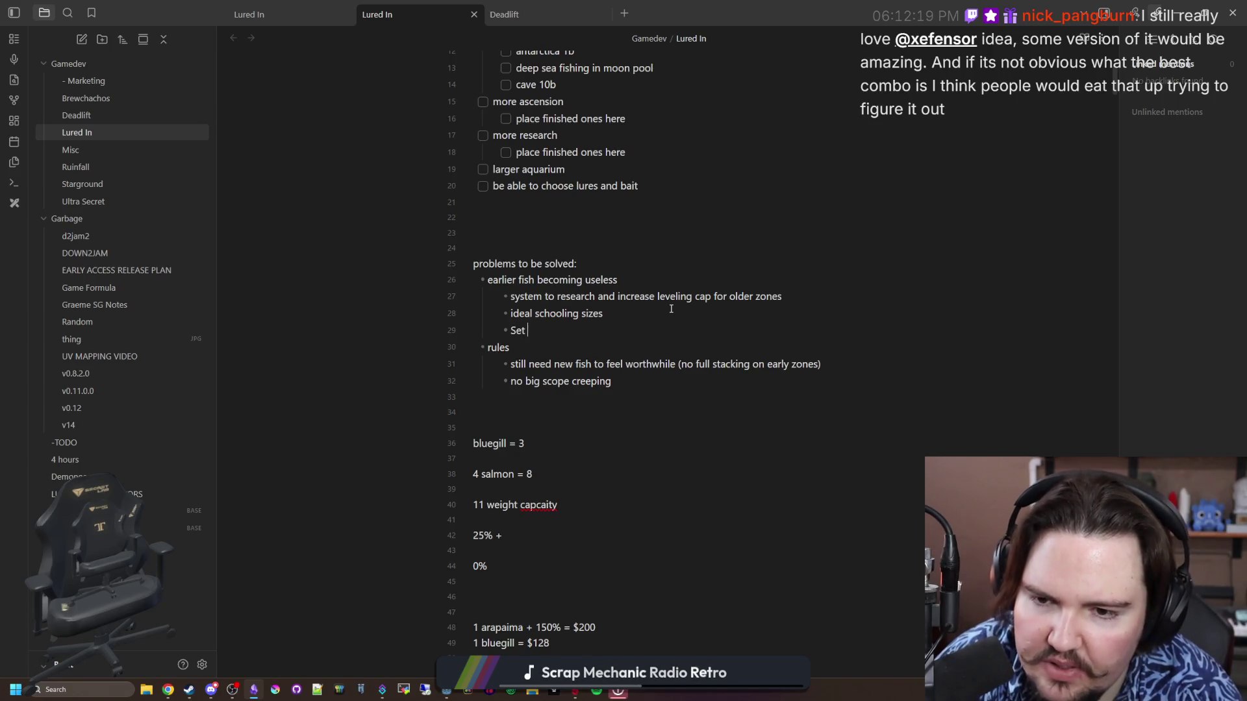
text(bonuses (specif)
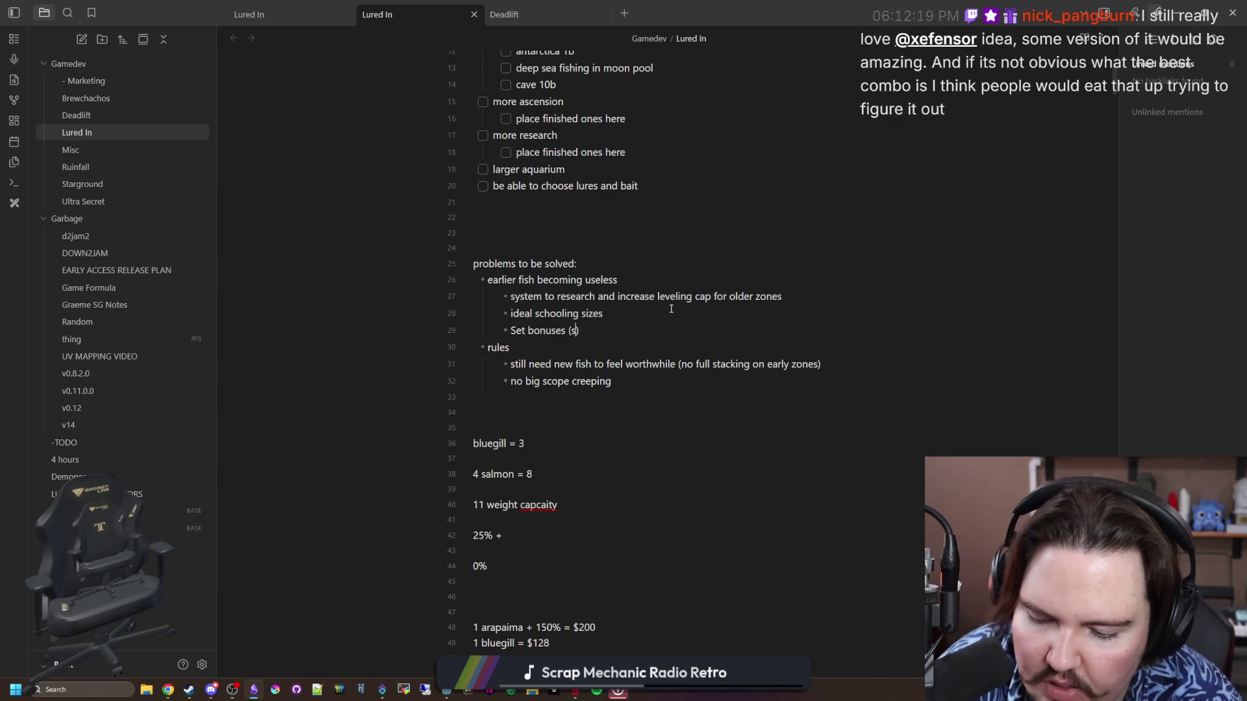
text(ic fish together )
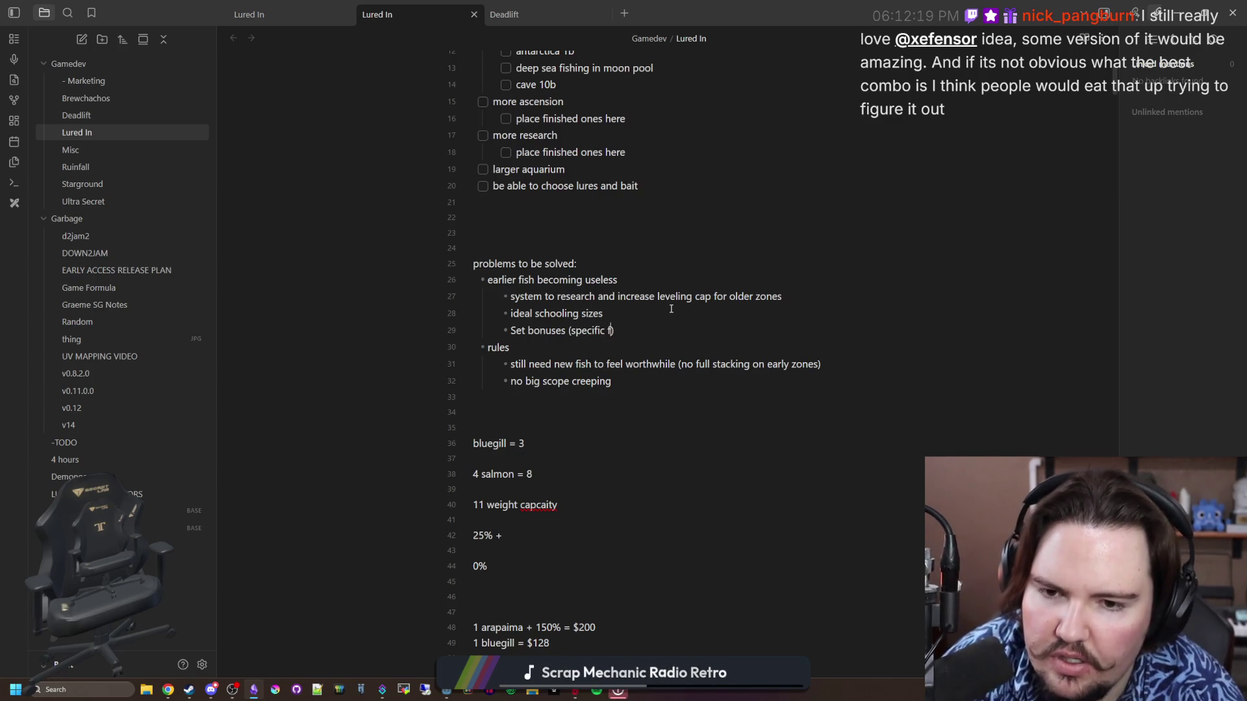
text(increase earnings)
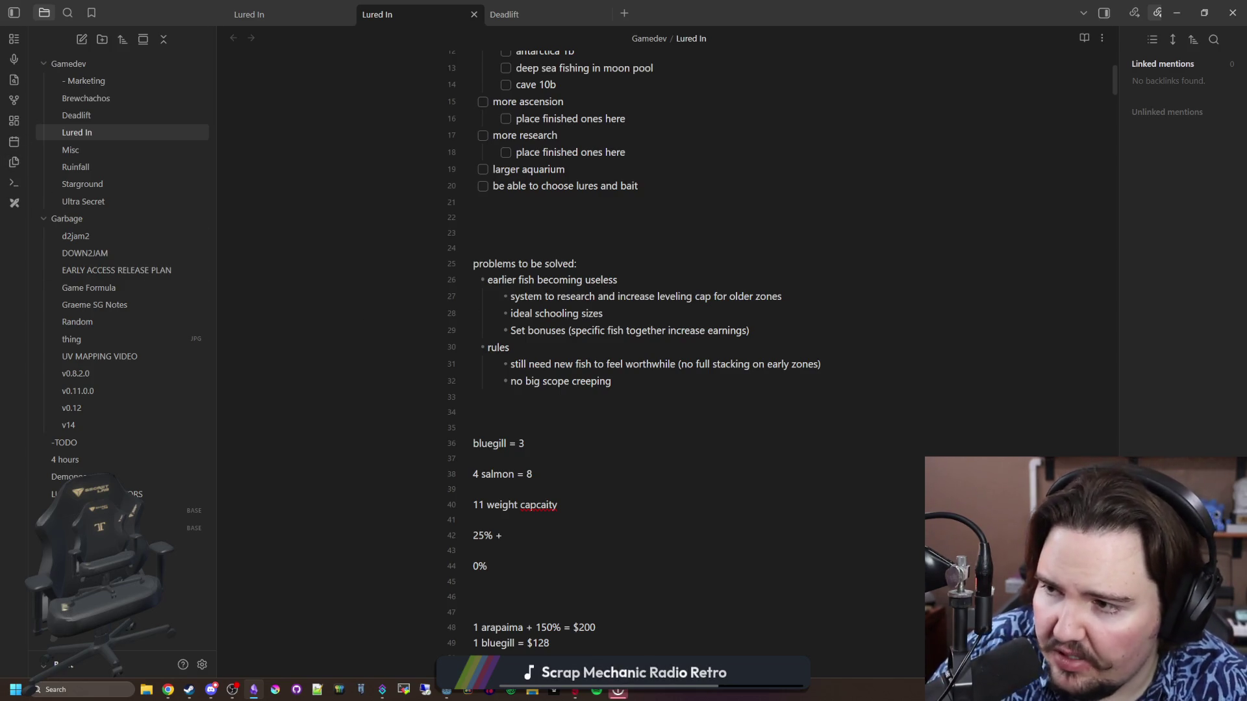
key(alt+Tab)
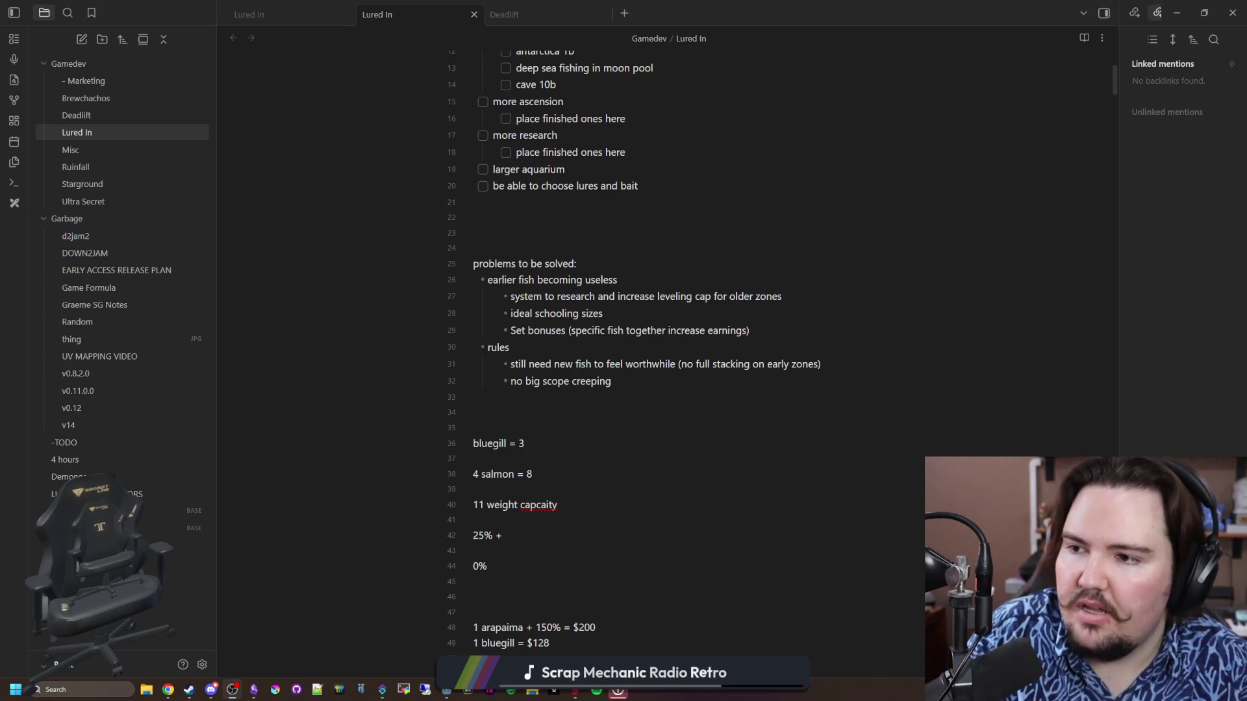
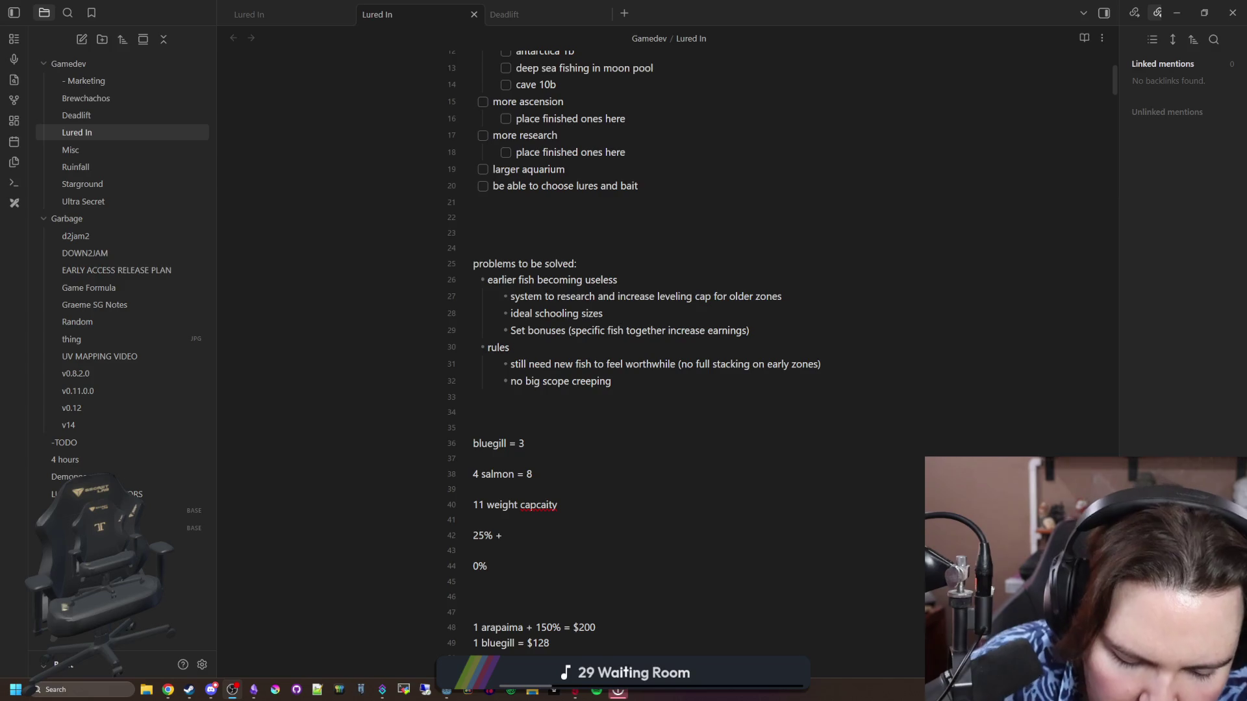
Review the problem bullets in the Lured In note, then launch Calculator from Windows Search's Recent list
click(557, 387)
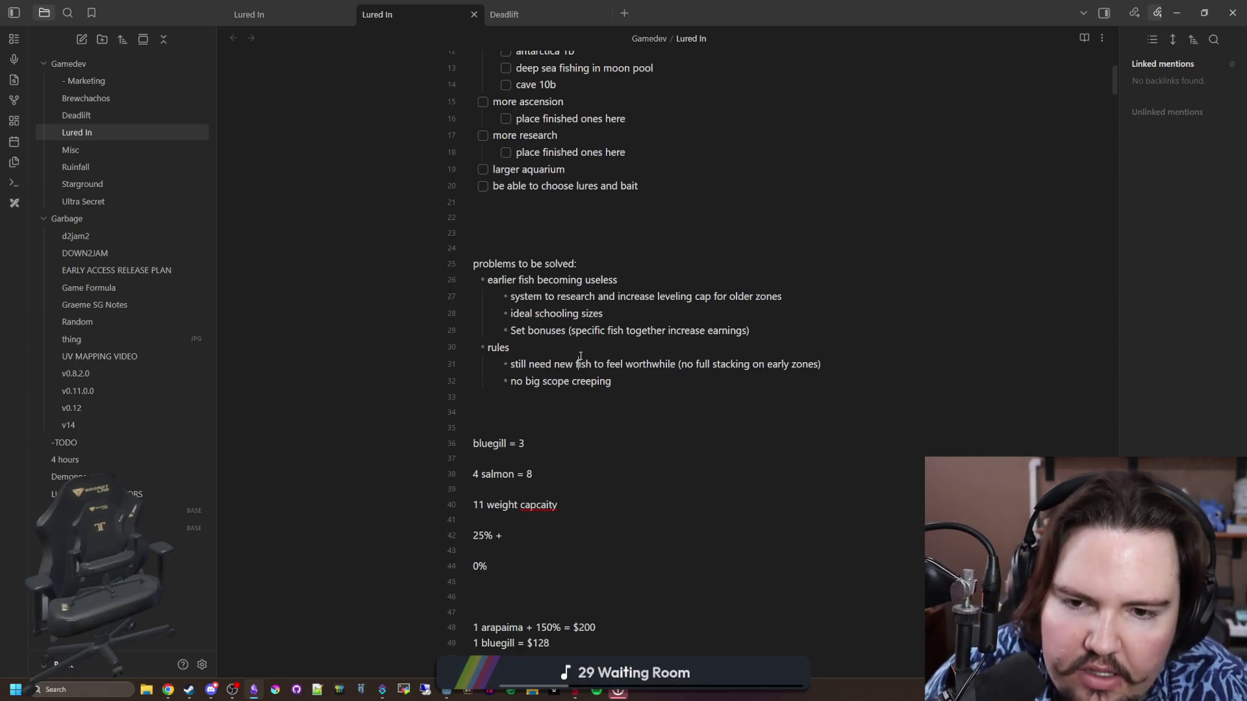
scroll(584, 341, up, 1)
drag(535, 361, 607, 380)
click(866, 366)
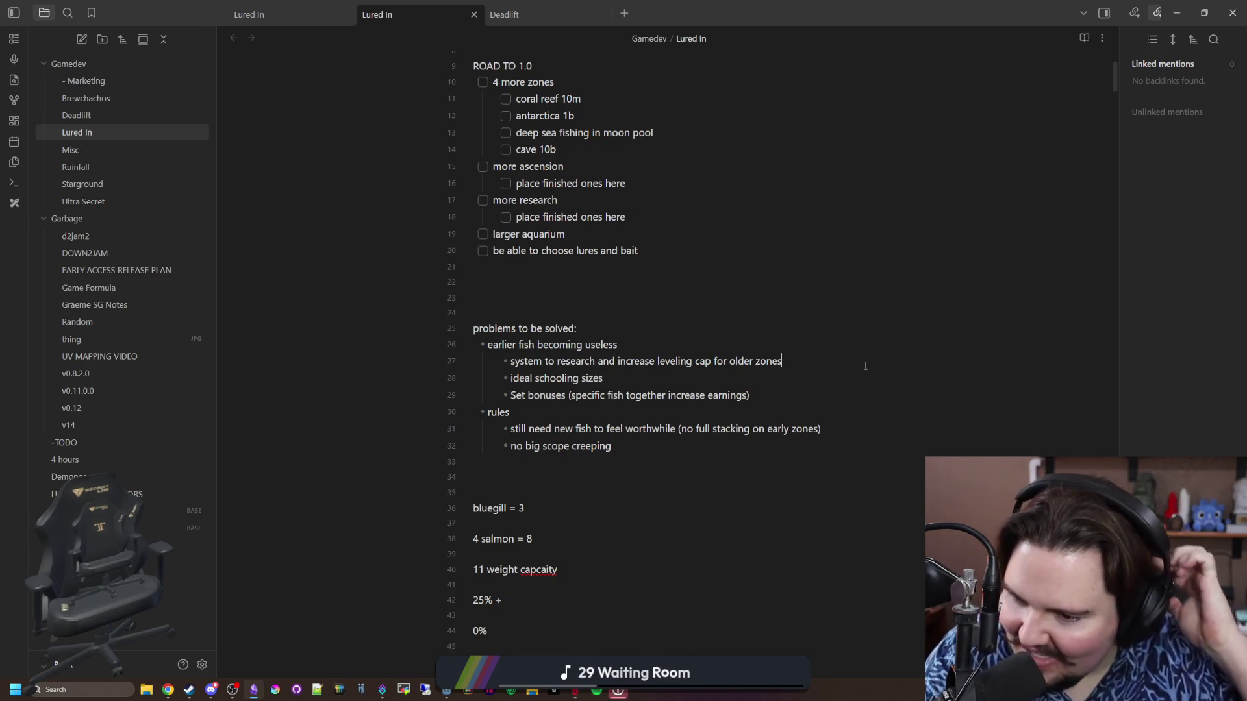
click(71, 690)
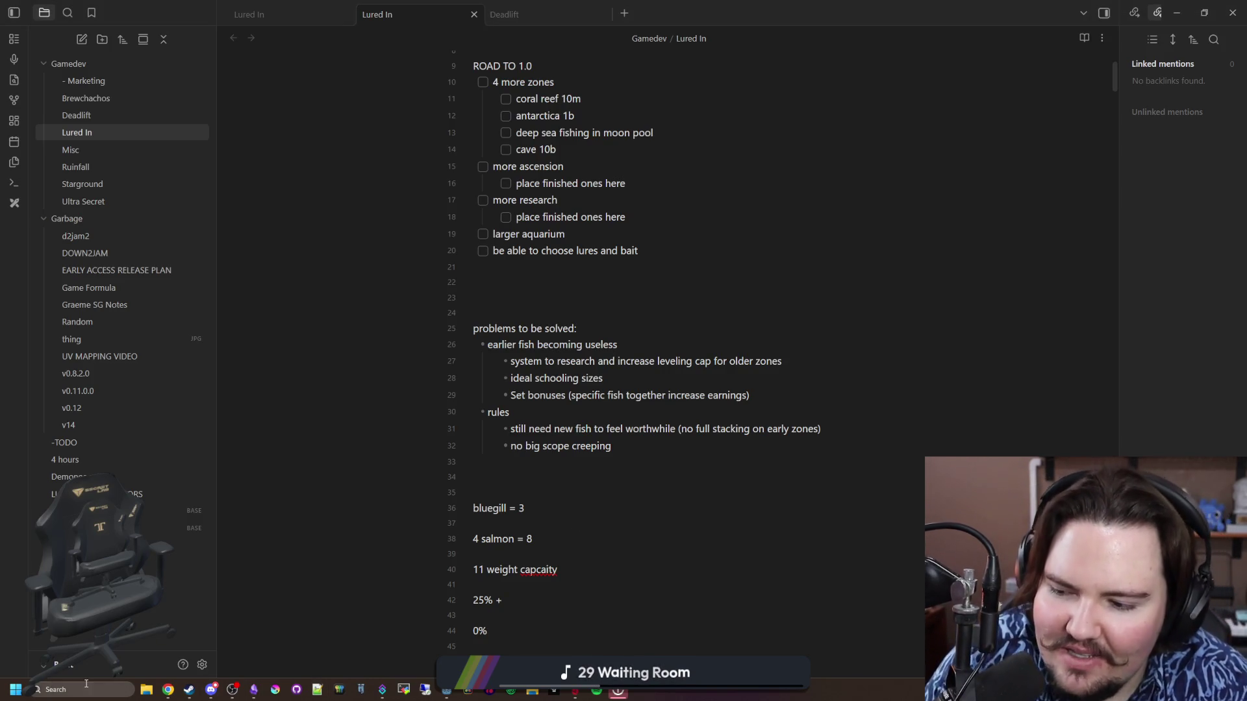
click(102, 290)
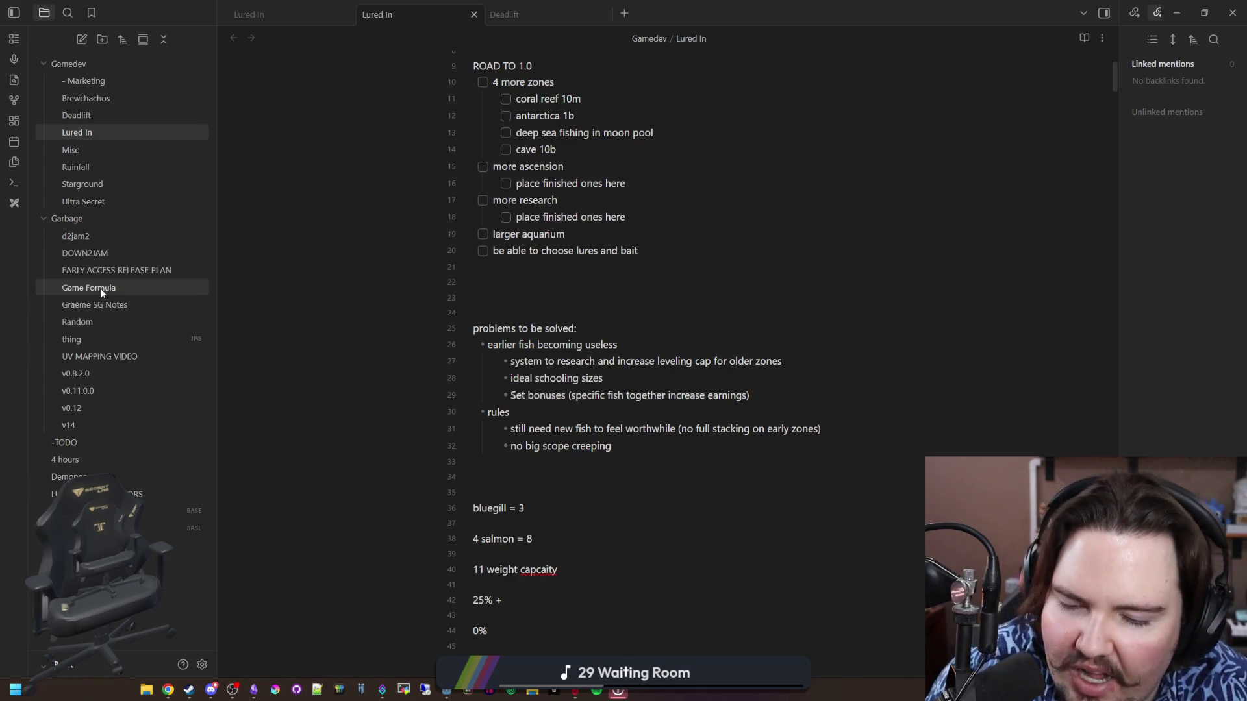
Square 4 with x², then compute 4 ^ 2, both giving 16
click(613, 448)
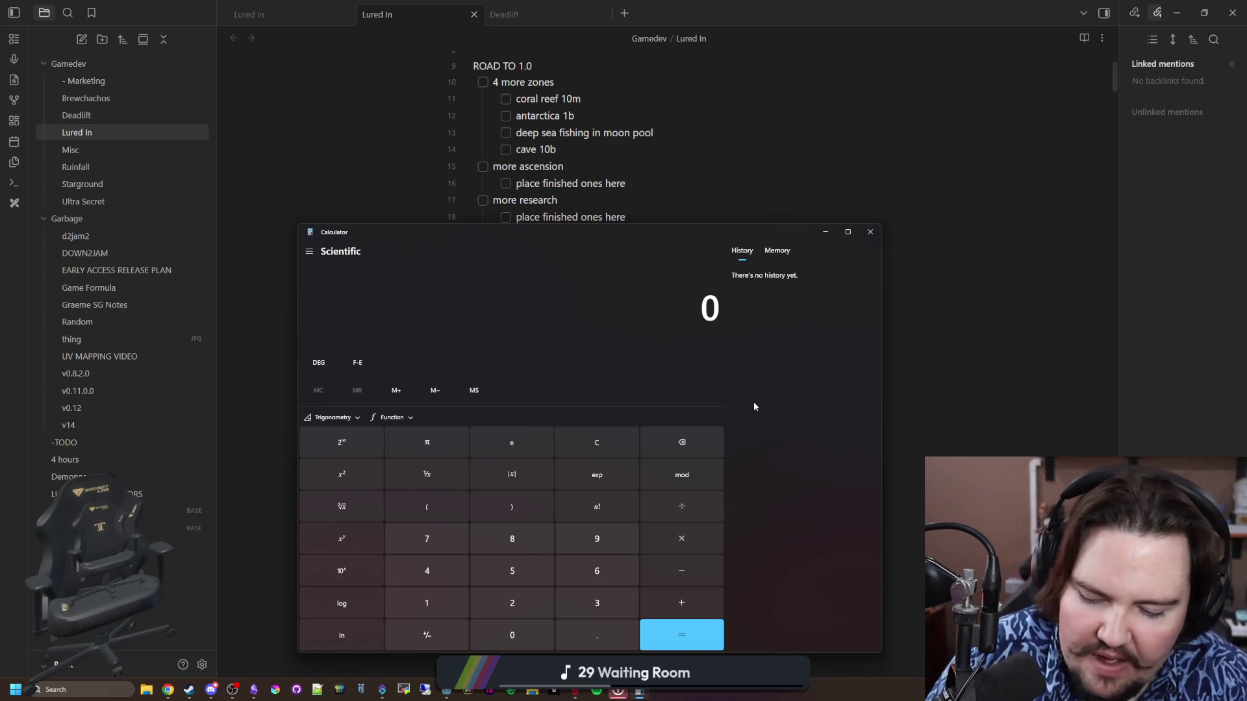
text(4)
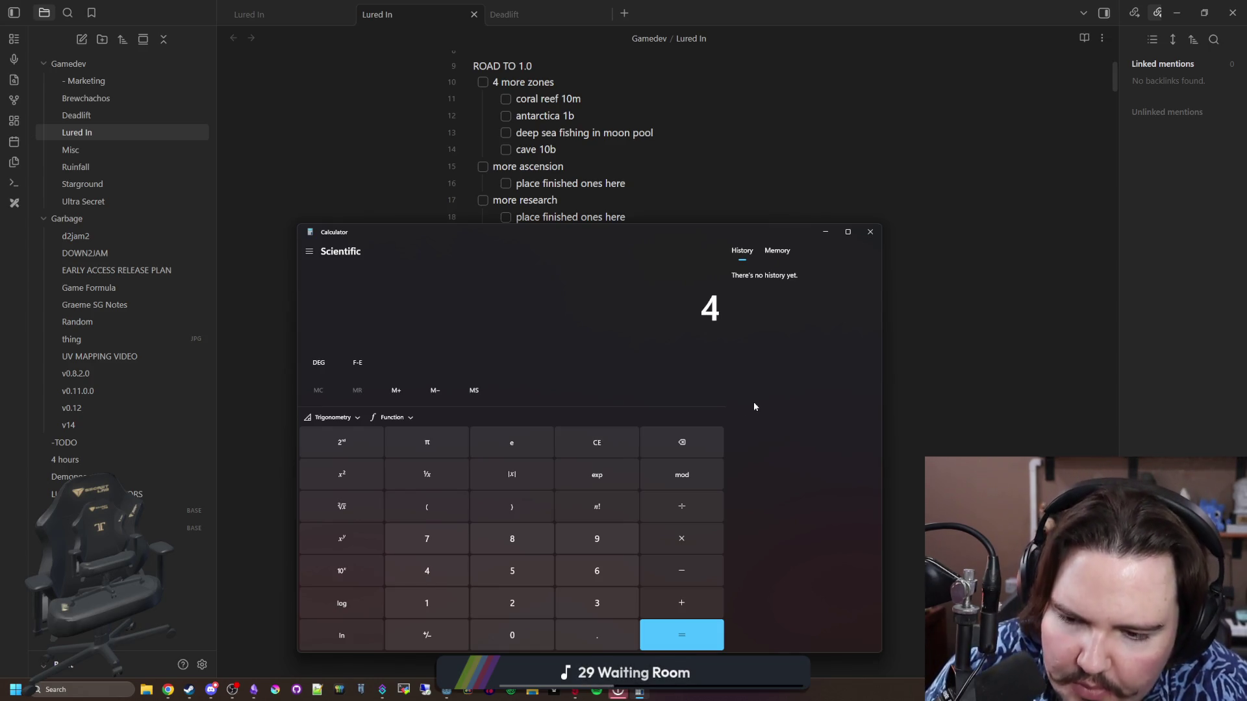
click(342, 475)
click(539, 602)
click(580, 442)
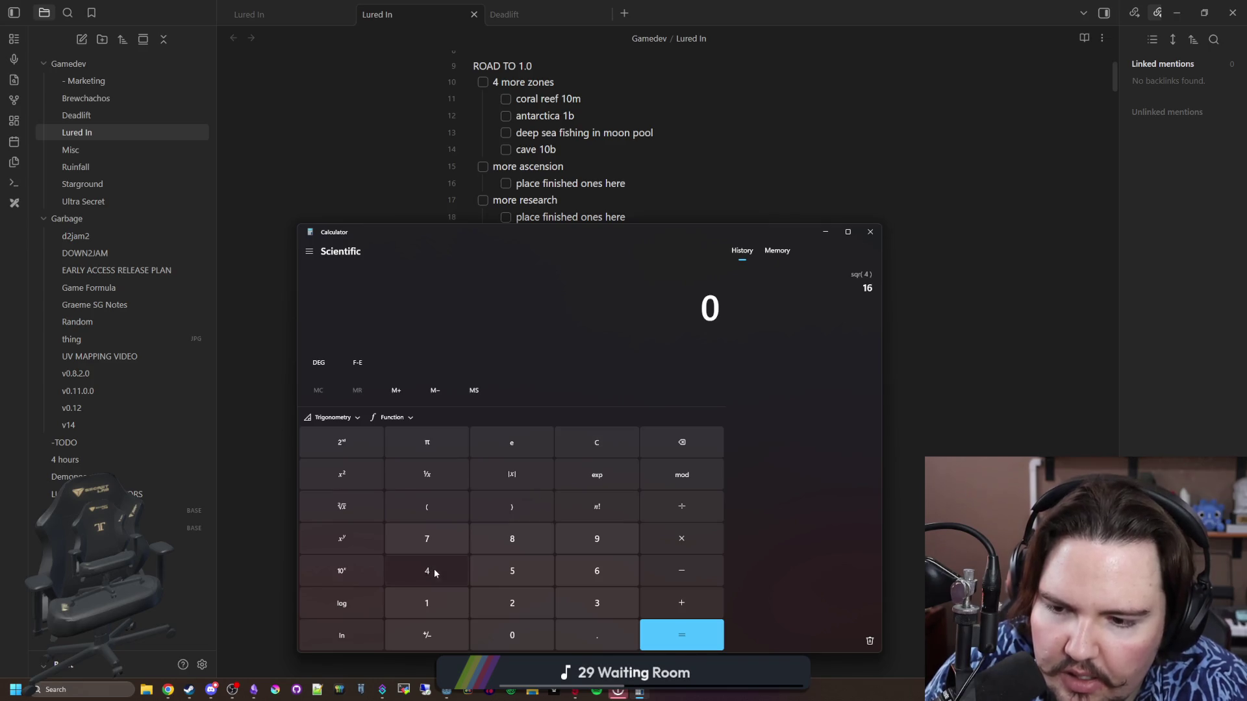
click(430, 570)
click(341, 539)
click(512, 603)
click(687, 649)
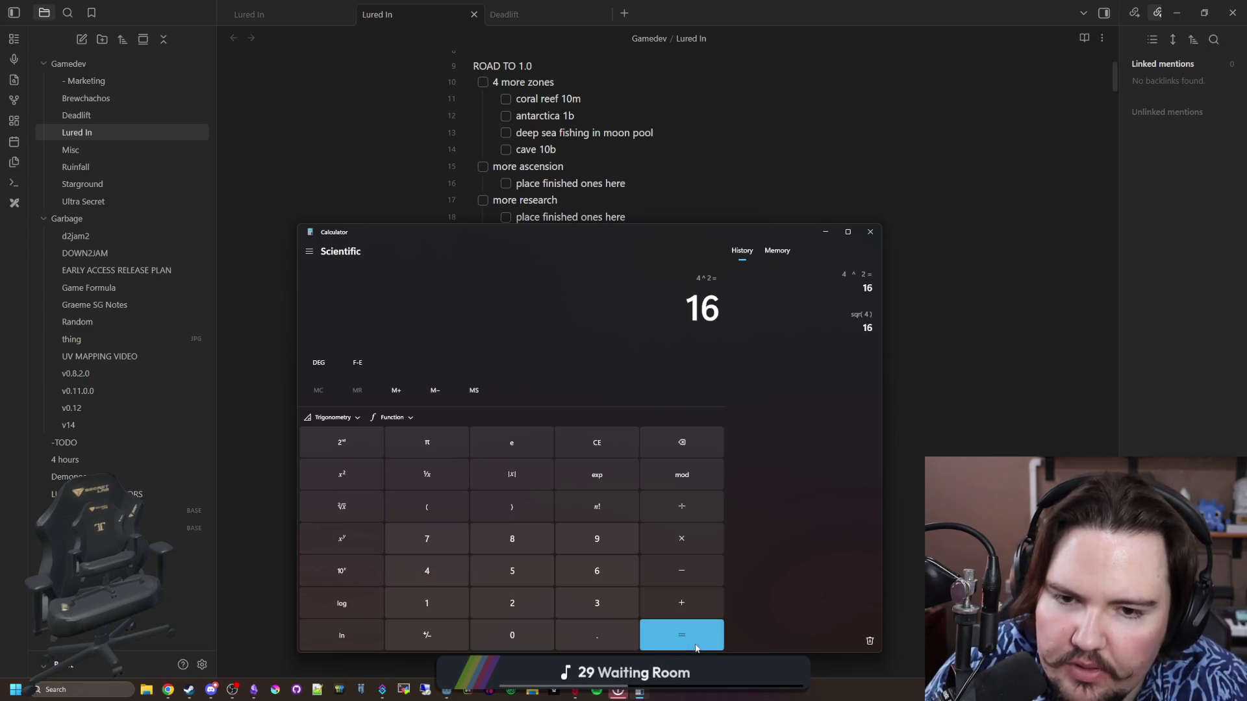
click(605, 431)
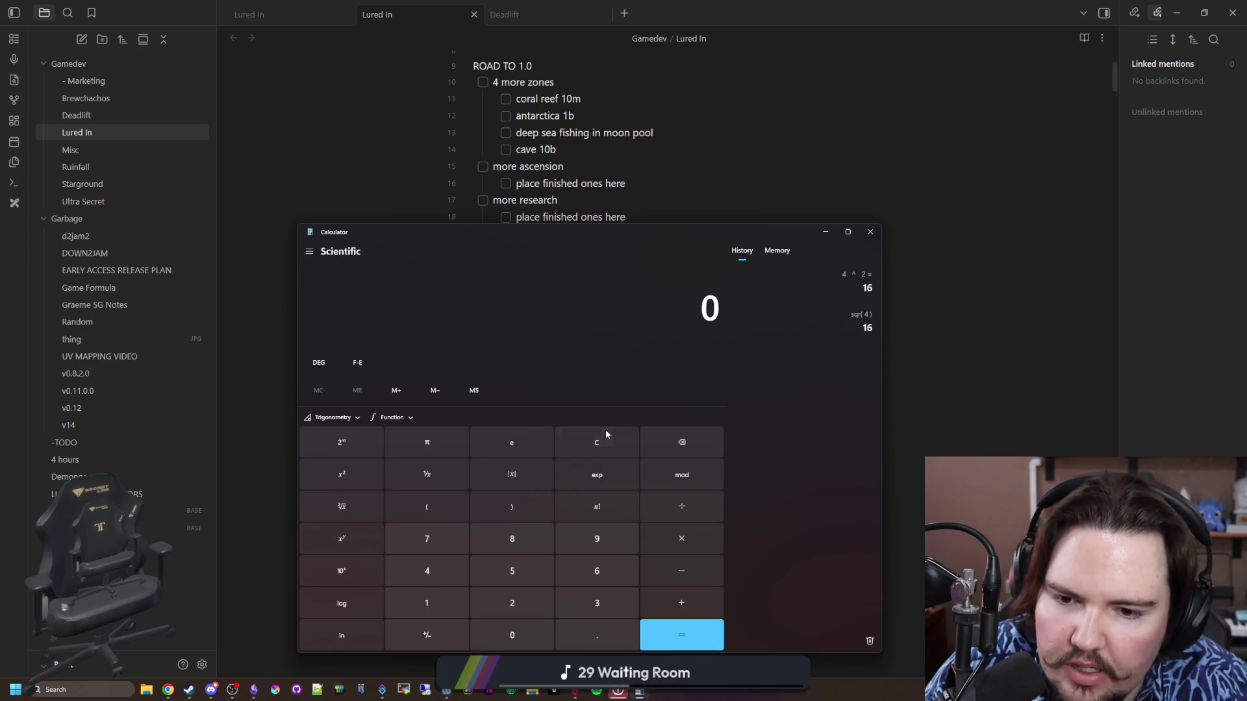
Calculate 2 × 4 = 8 and 2 × 2 = 4, clearing between them
click(512, 602)
click(694, 544)
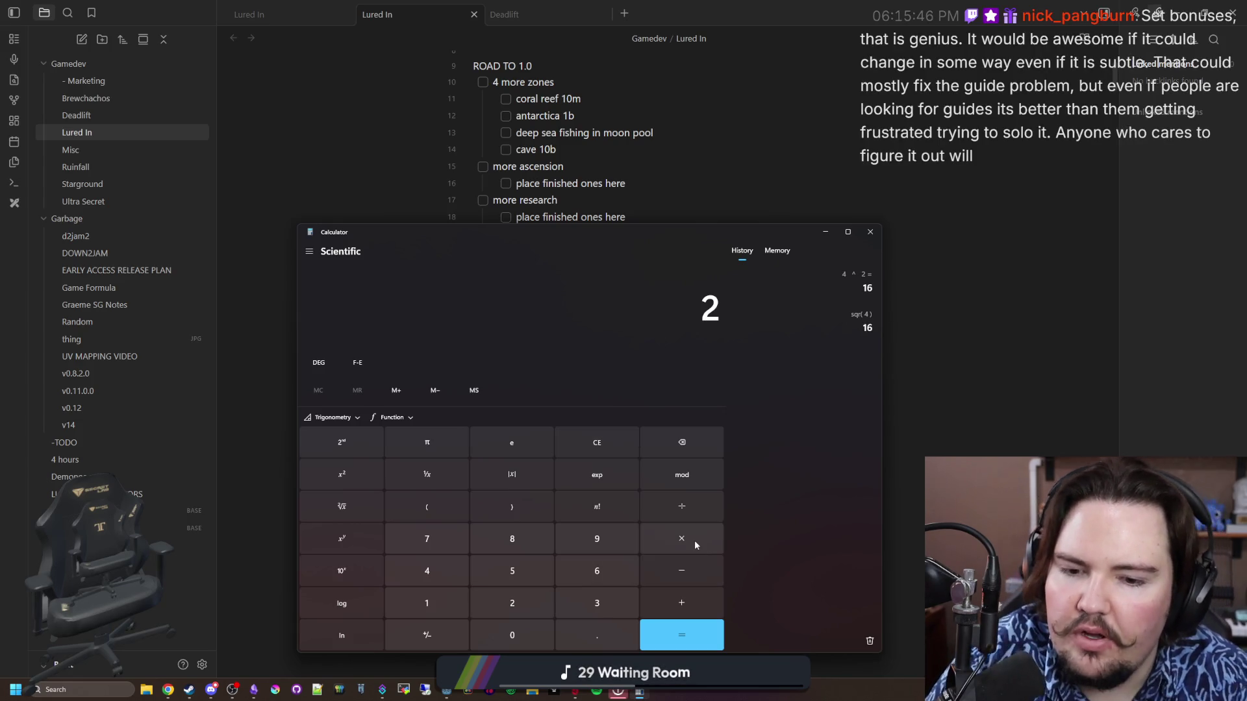
click(427, 571)
click(681, 635)
click(612, 446)
click(548, 524)
click(623, 445)
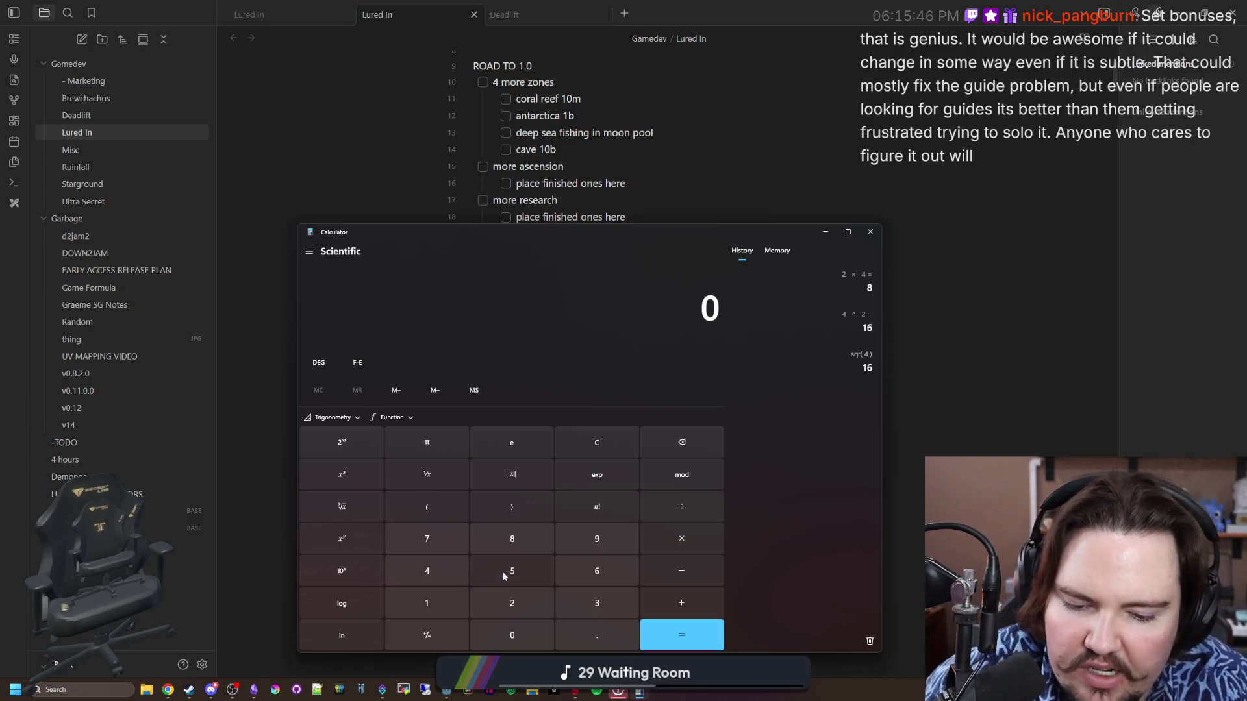
click(512, 602)
click(681, 539)
click(512, 603)
click(682, 635)
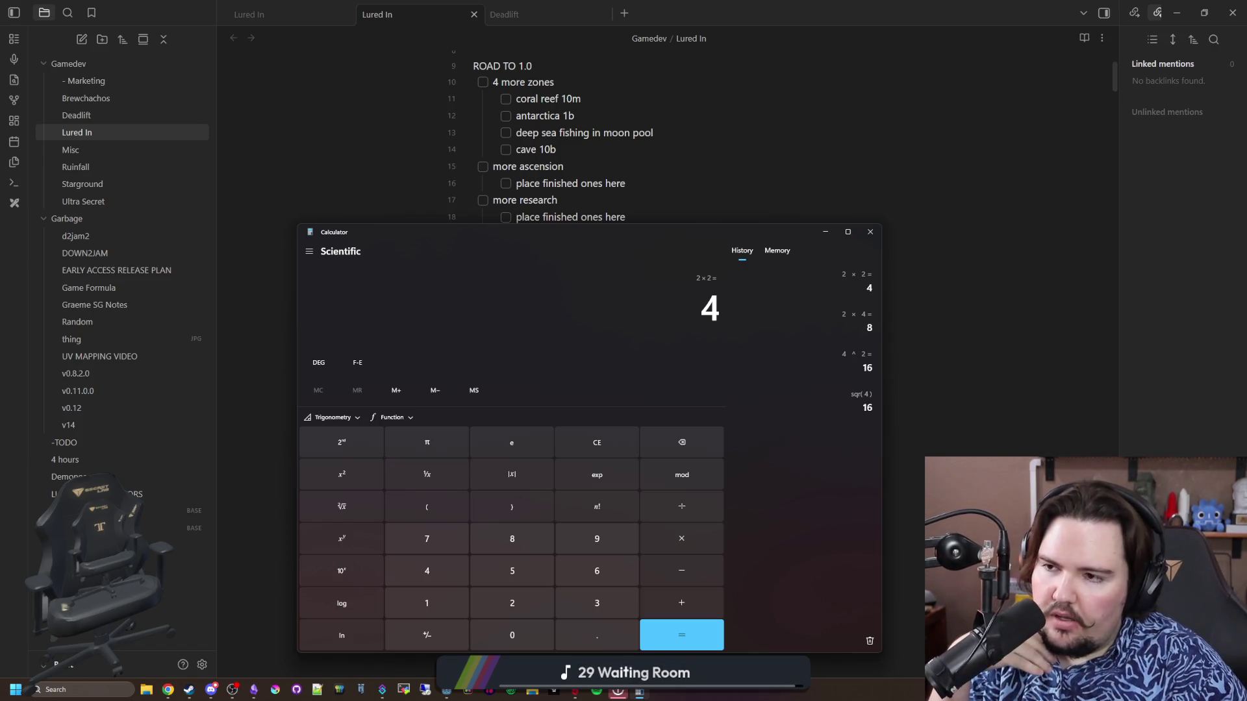
Minimize Calculator so the Lured In note's ROAD TO 1.0 checklist is visible again
click(823, 232)
scroll(676, 246, up, 2)
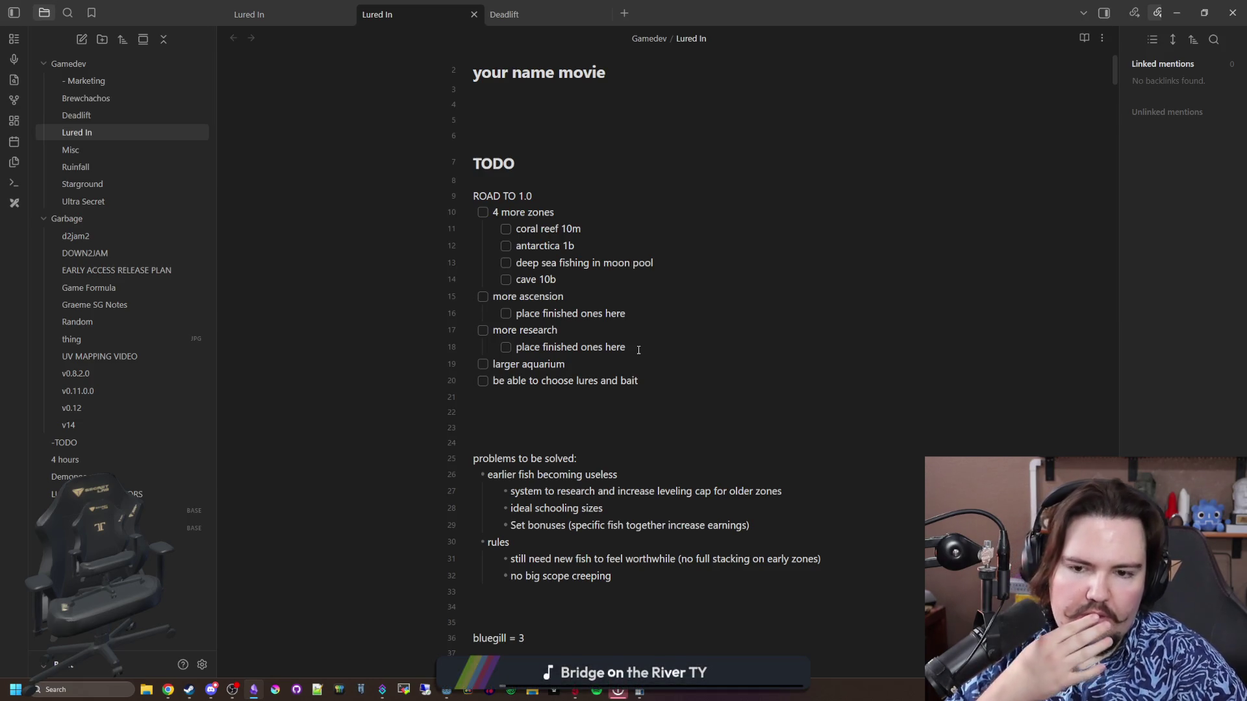
Below the Set bonuses bullet, add the line 'multiplier for number of variety of fish'
scroll(639, 350, up, 1)
scroll(639, 350, down, 5)
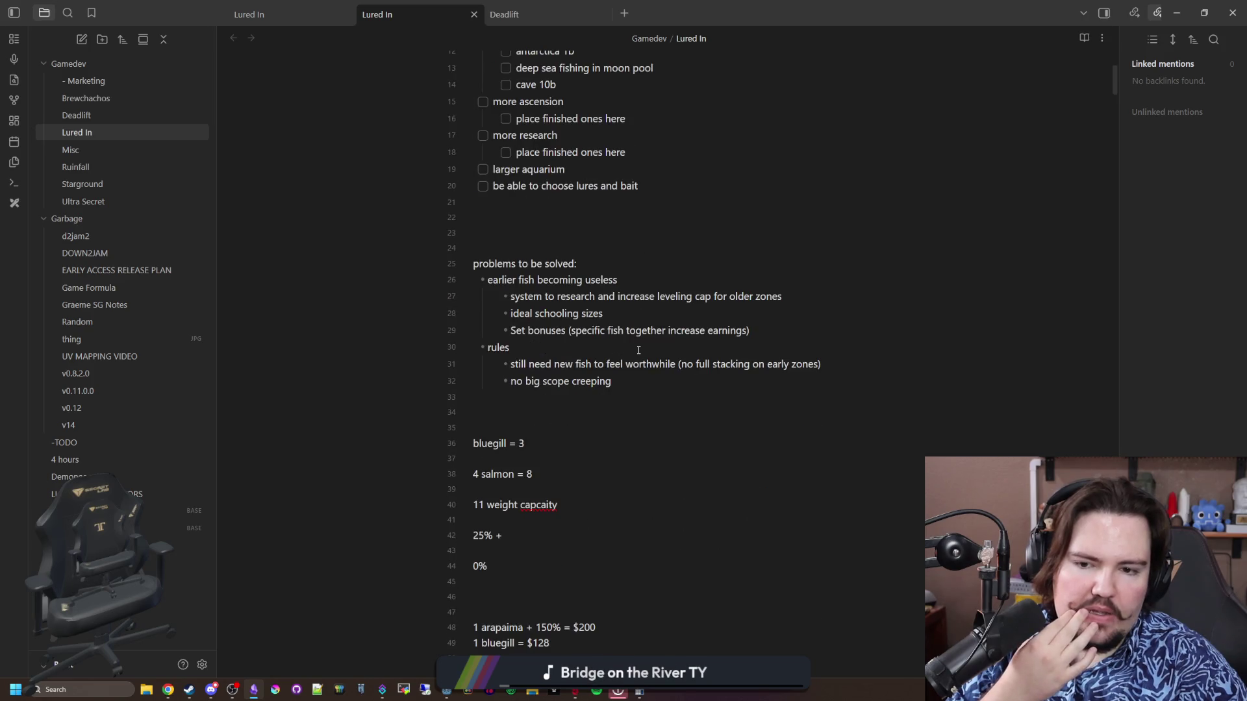
scroll(638, 350, down, 1)
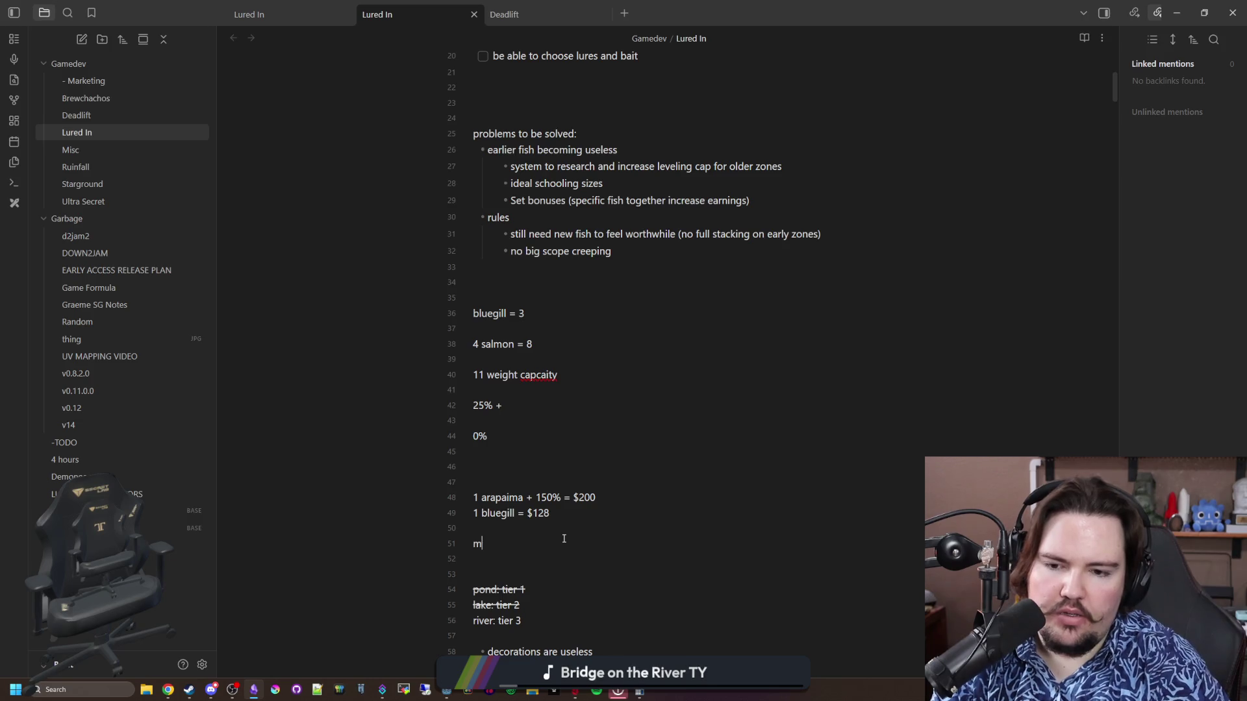
key(Return)
text(multiplier for number of variety of fish)
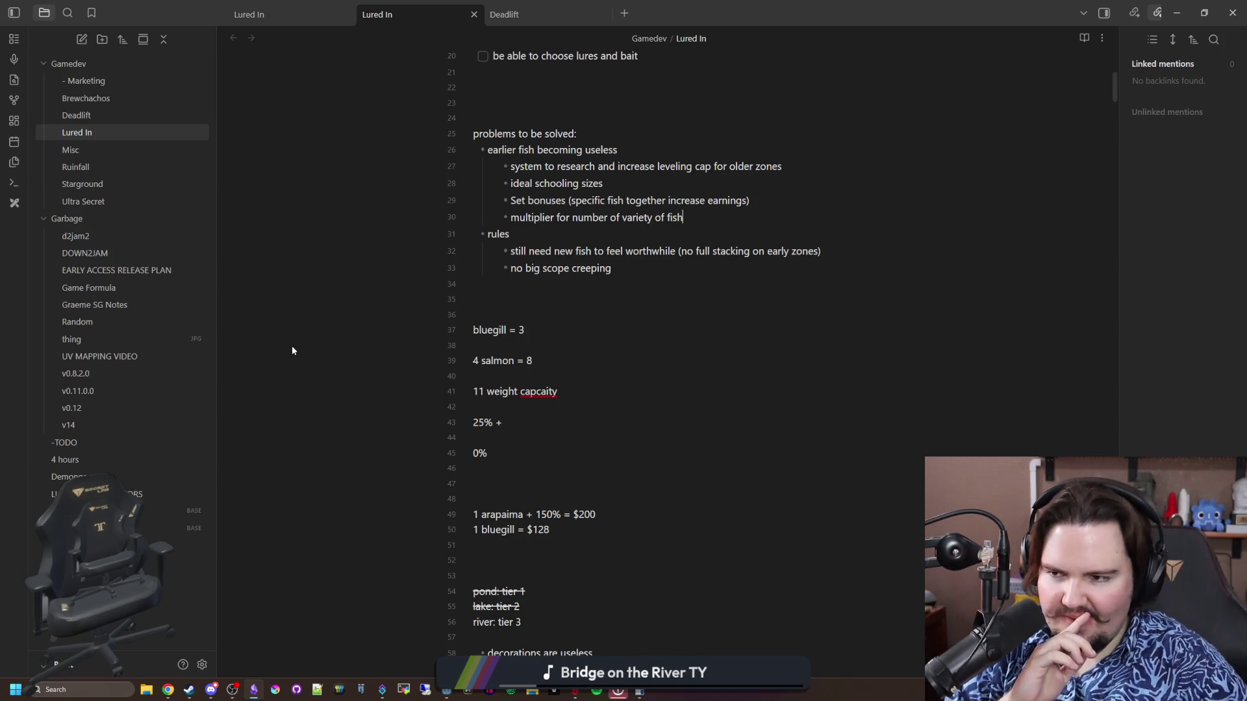
click(722, 321)
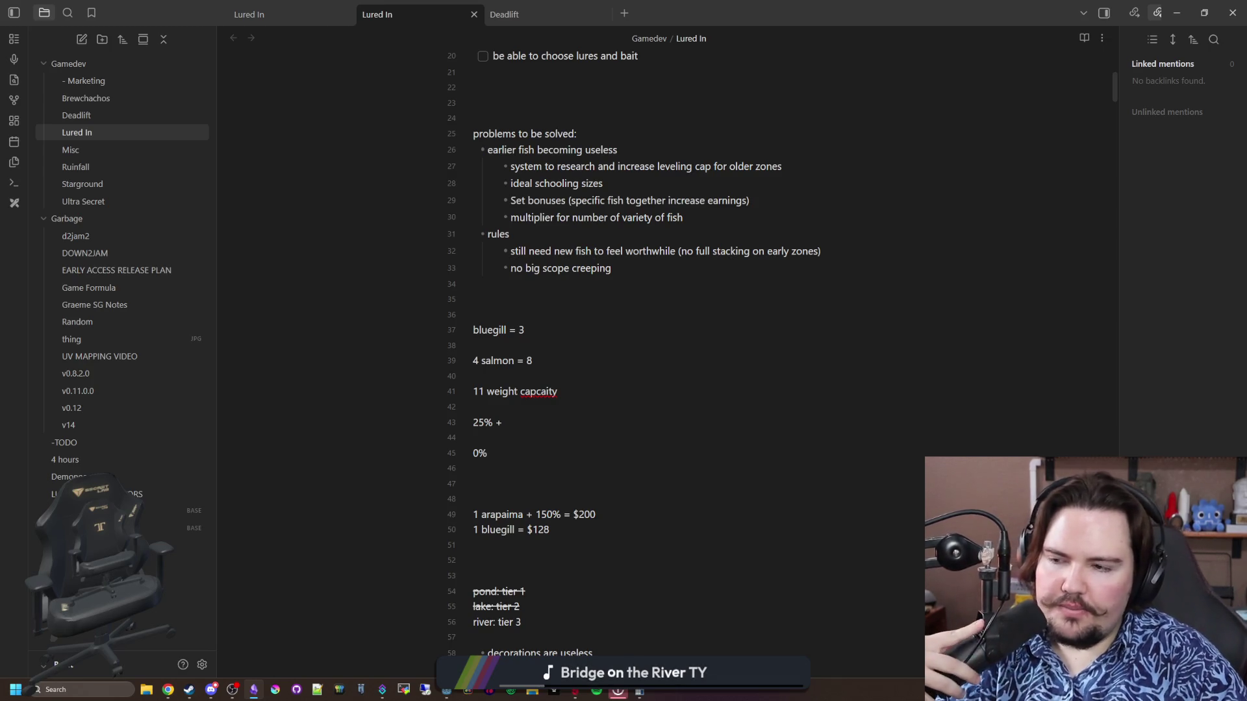
key(alt+Tab)
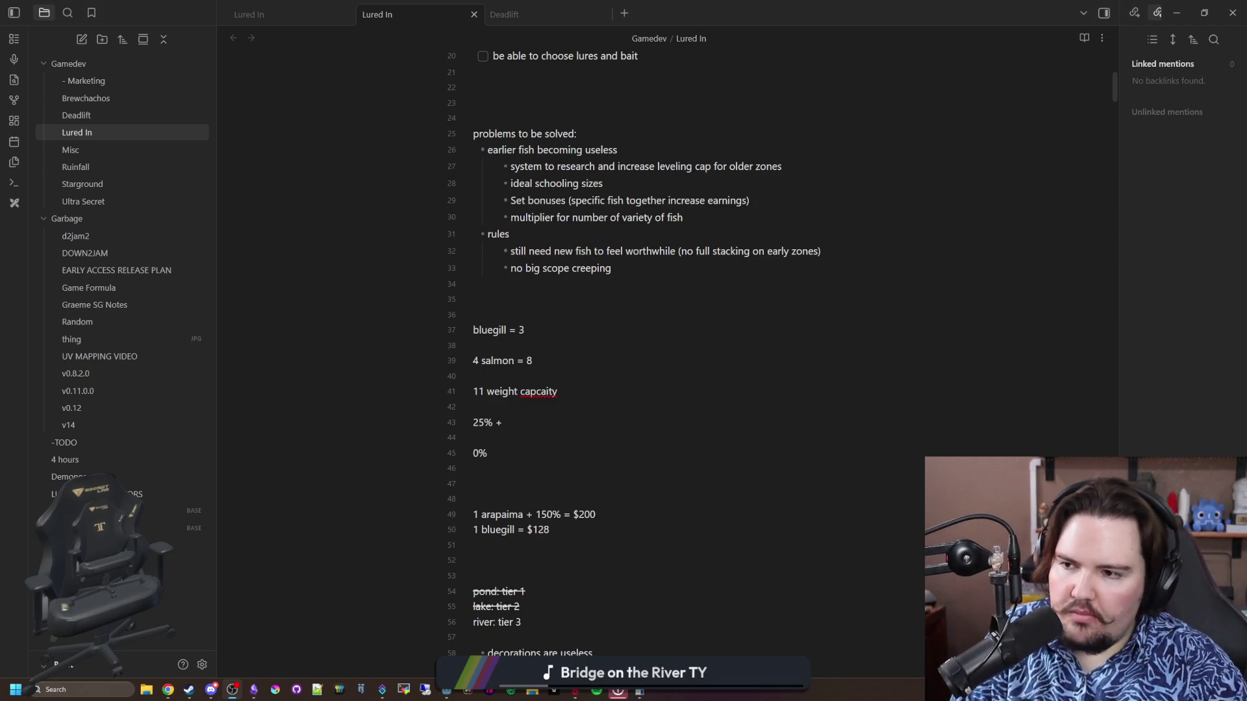
key(alt+Tab)
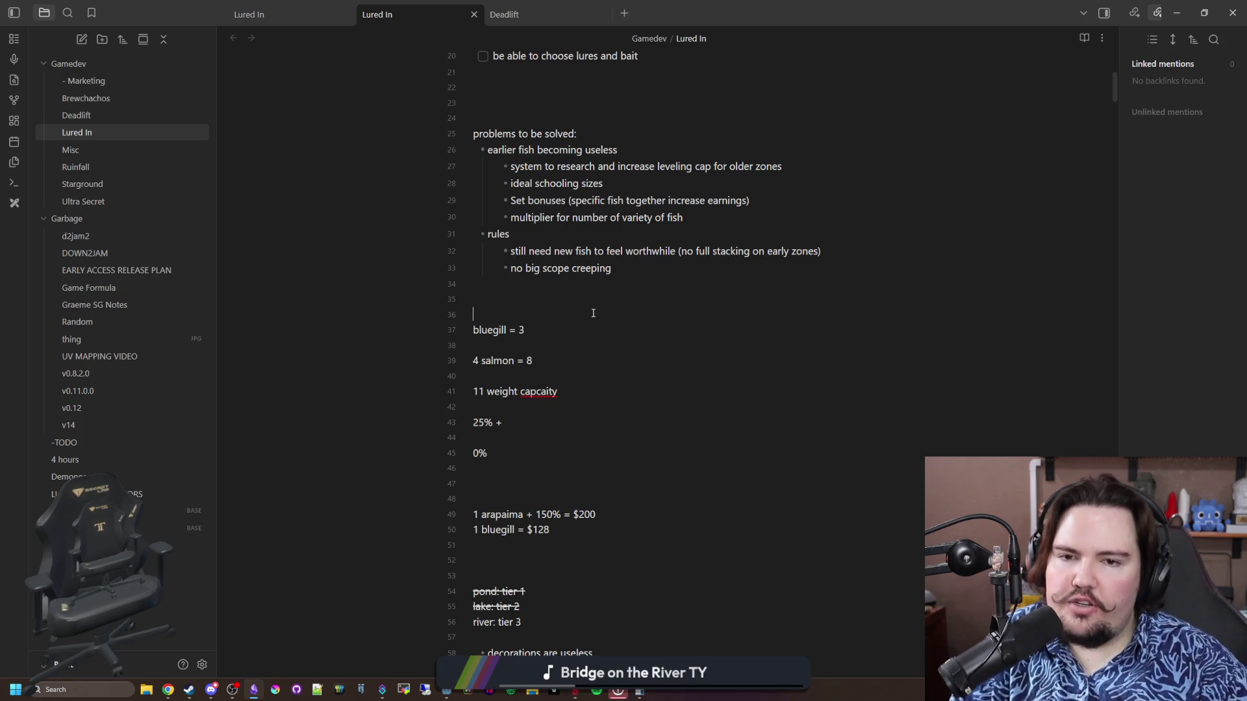
mouse_move(780, 169)
mouse_down()
mouse_move(604, 150)
mouse_move(510, 168)
mouse_up()
click(658, 349)
click(532, 304)
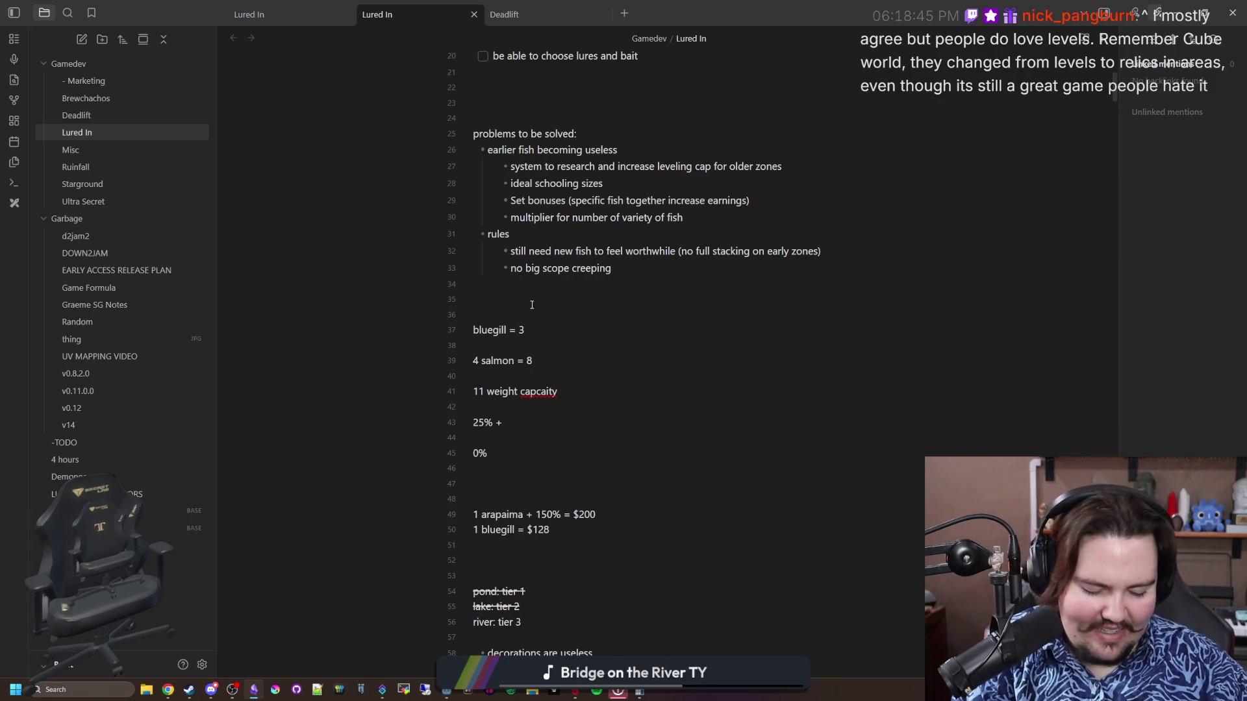
click(532, 305)
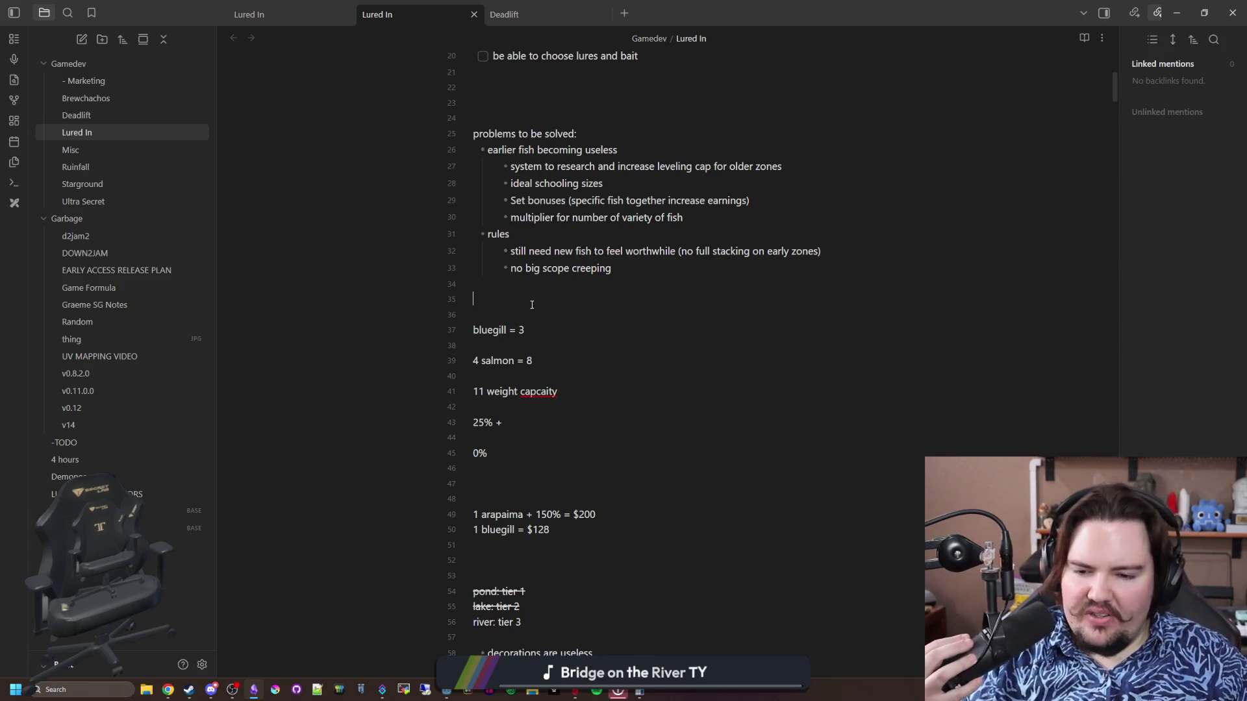
click(532, 304)
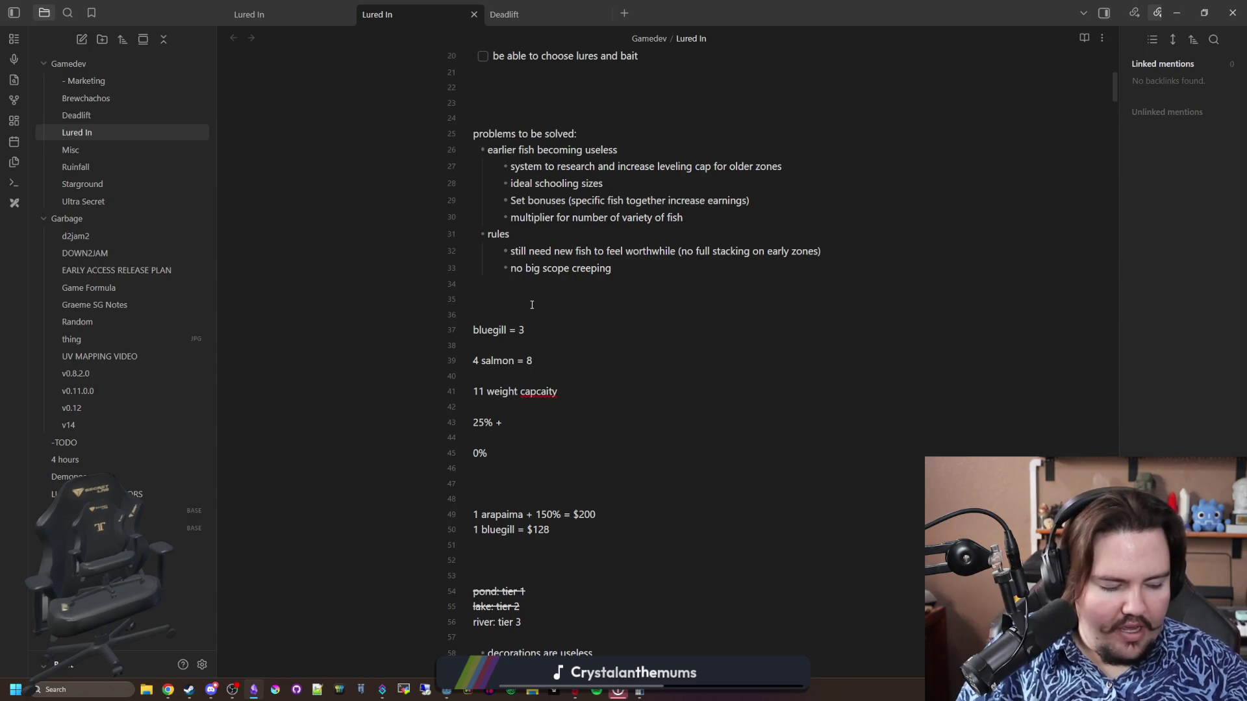
click(531, 305)
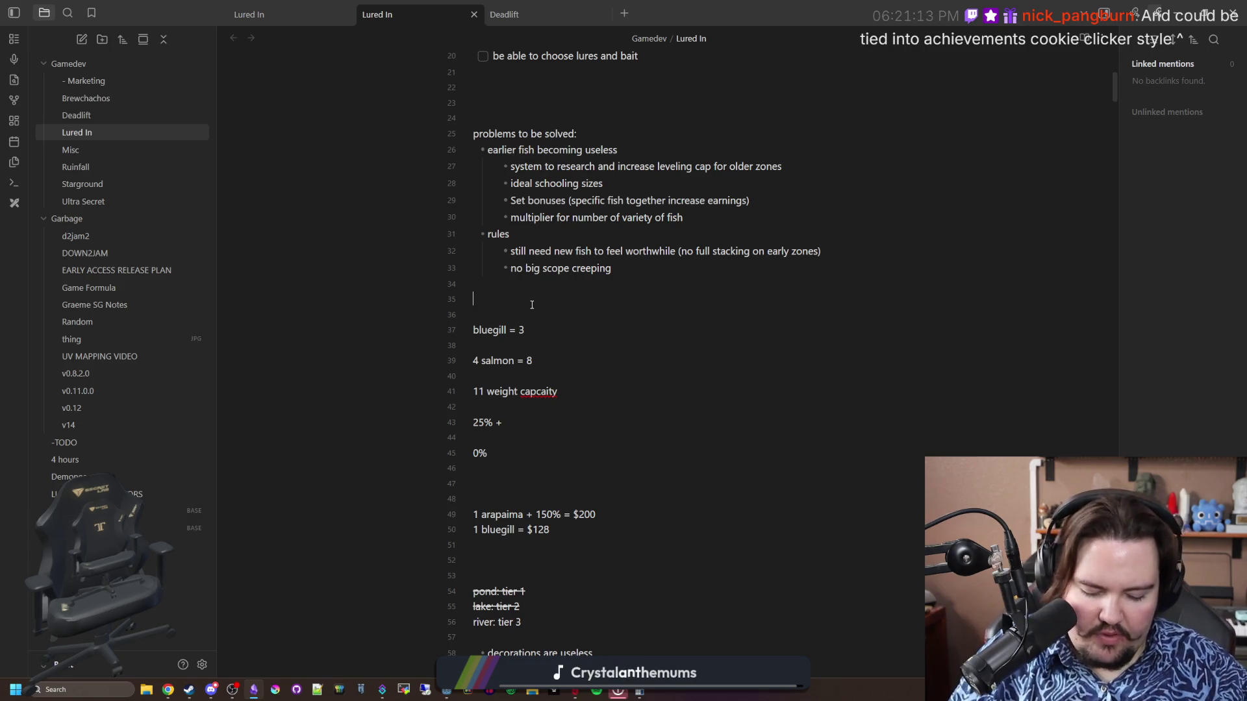
click(532, 305)
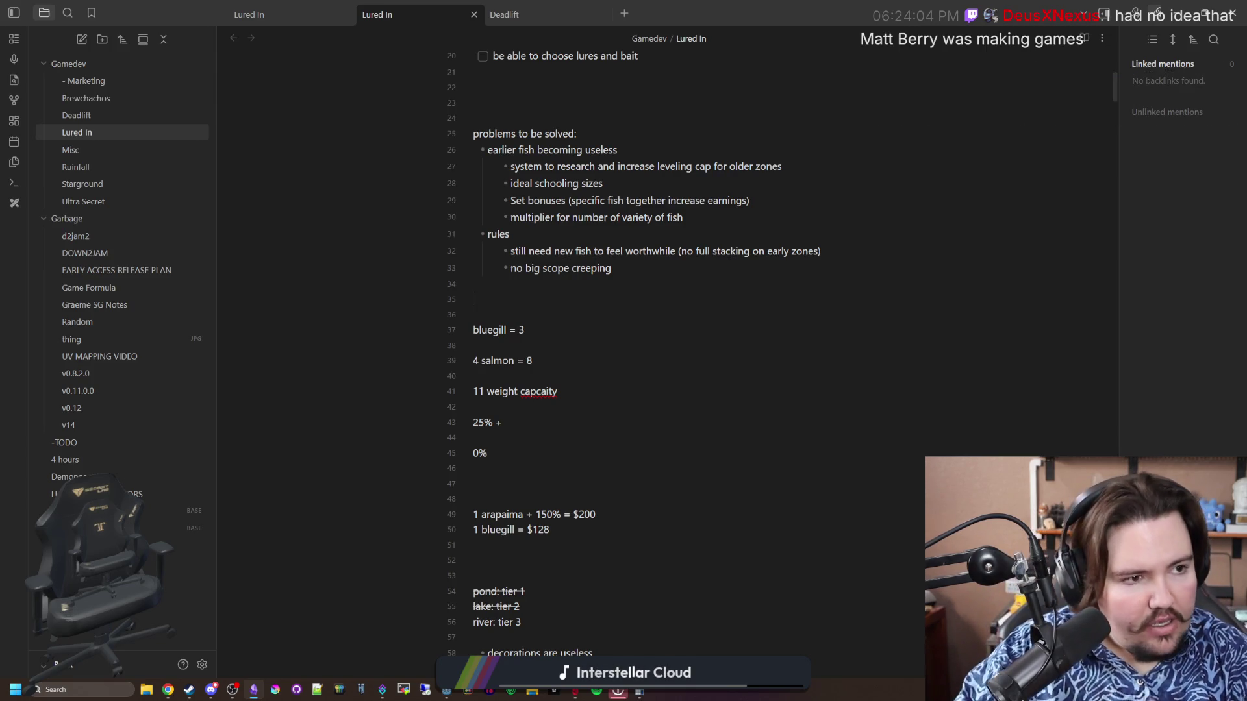
key(alt+Tab)
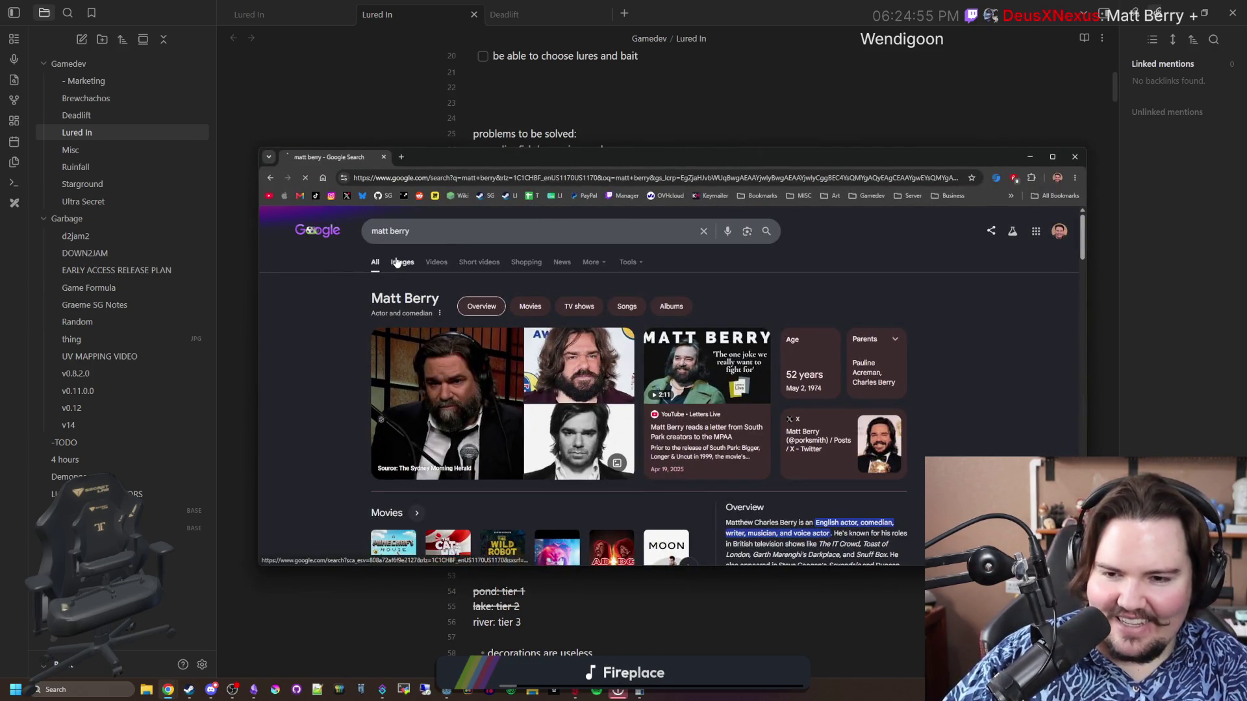
Maximize Chrome, preview the Matt Berry Wikipedia image, and return to his search results
double_click(690, 156)
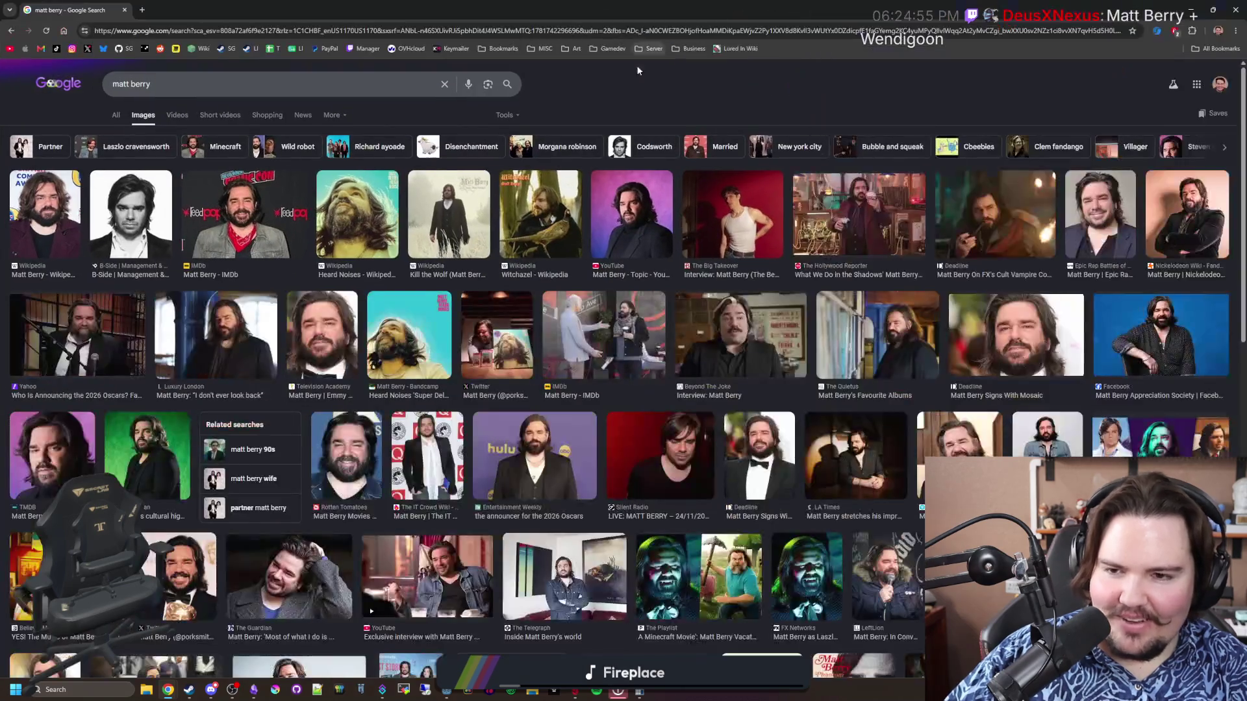
click(57, 230)
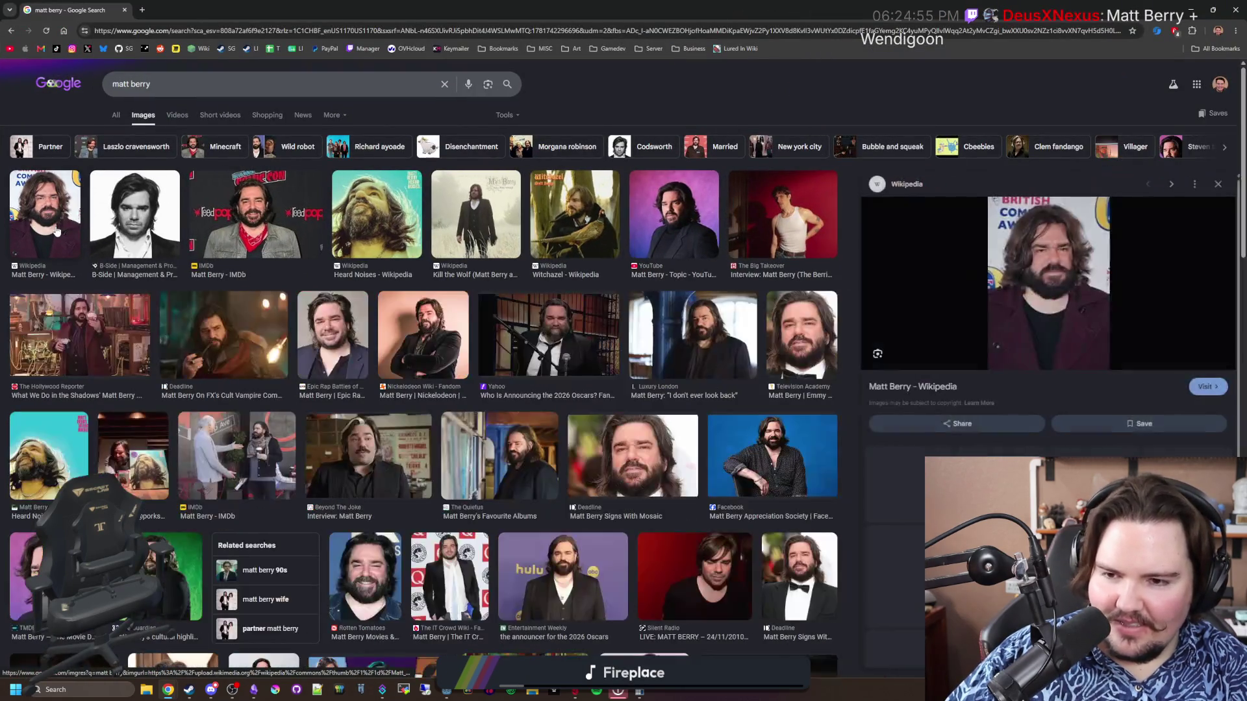
click(115, 115)
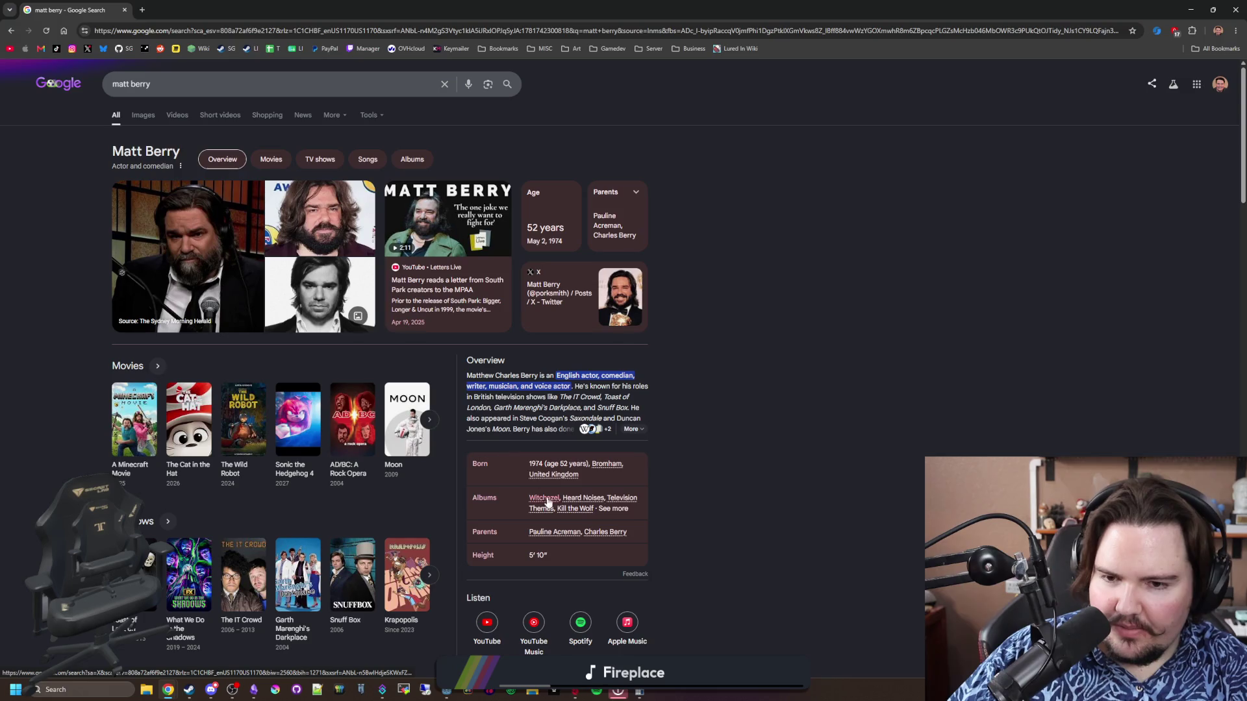
scroll(427, 463, down, 2)
scroll(429, 383, down, 7)
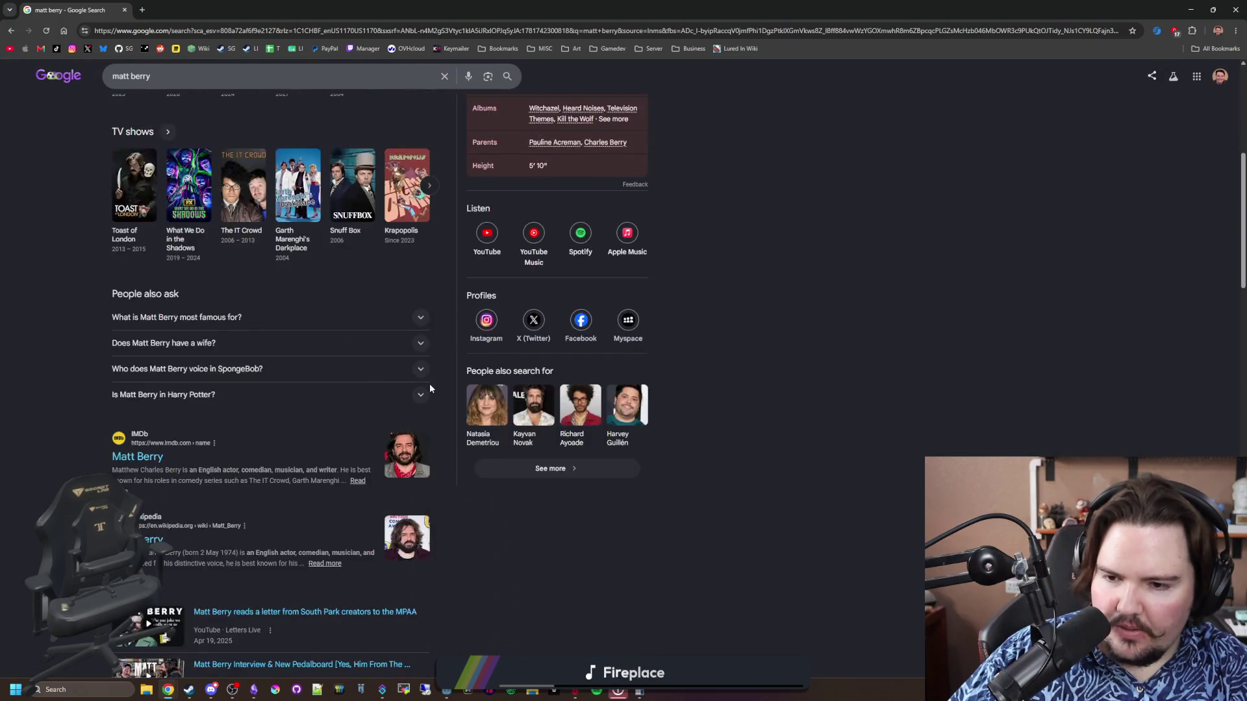
scroll(792, 420, up, 10)
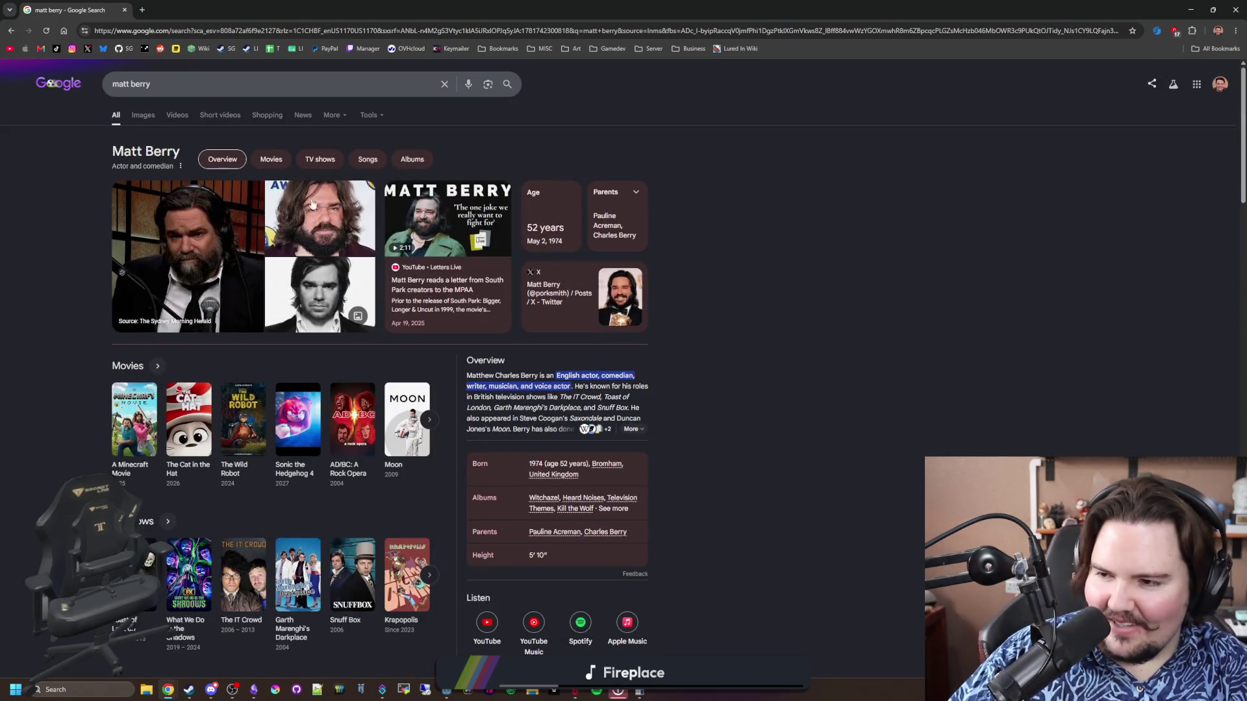
In a new tab, search Wendigoon, preview image results, then move the window aside
click(142, 10)
text(wndigoon)
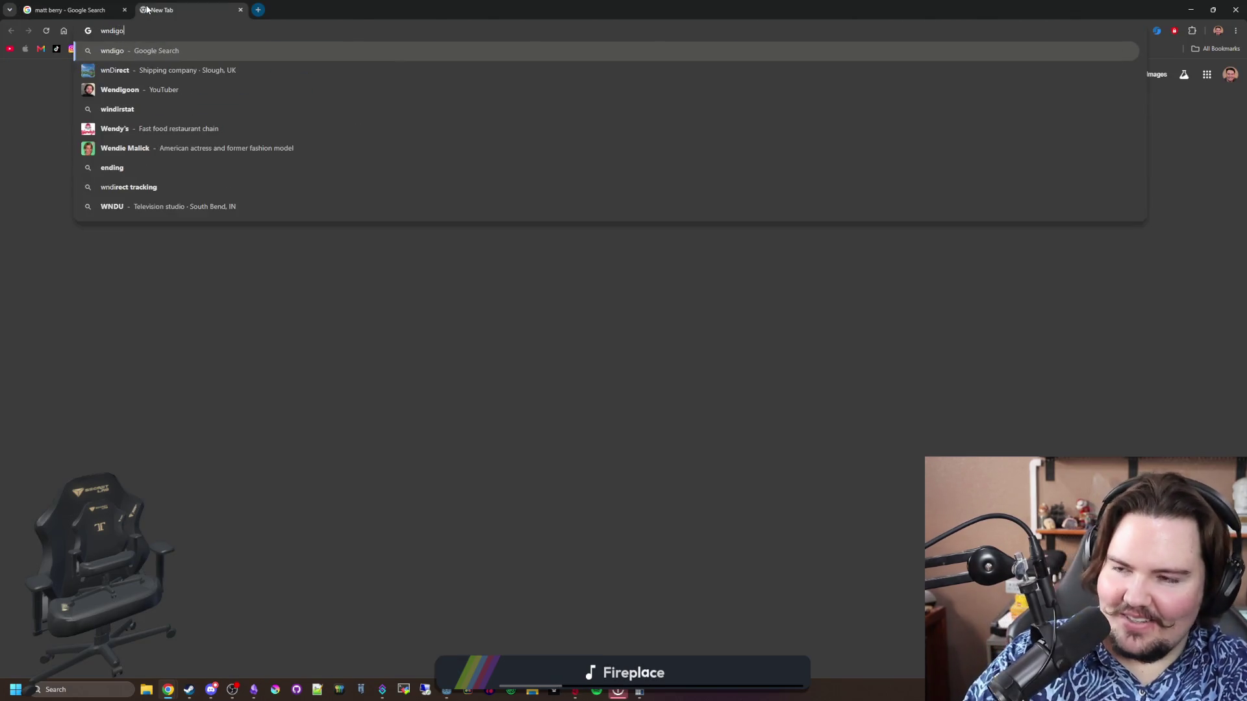
key(Return)
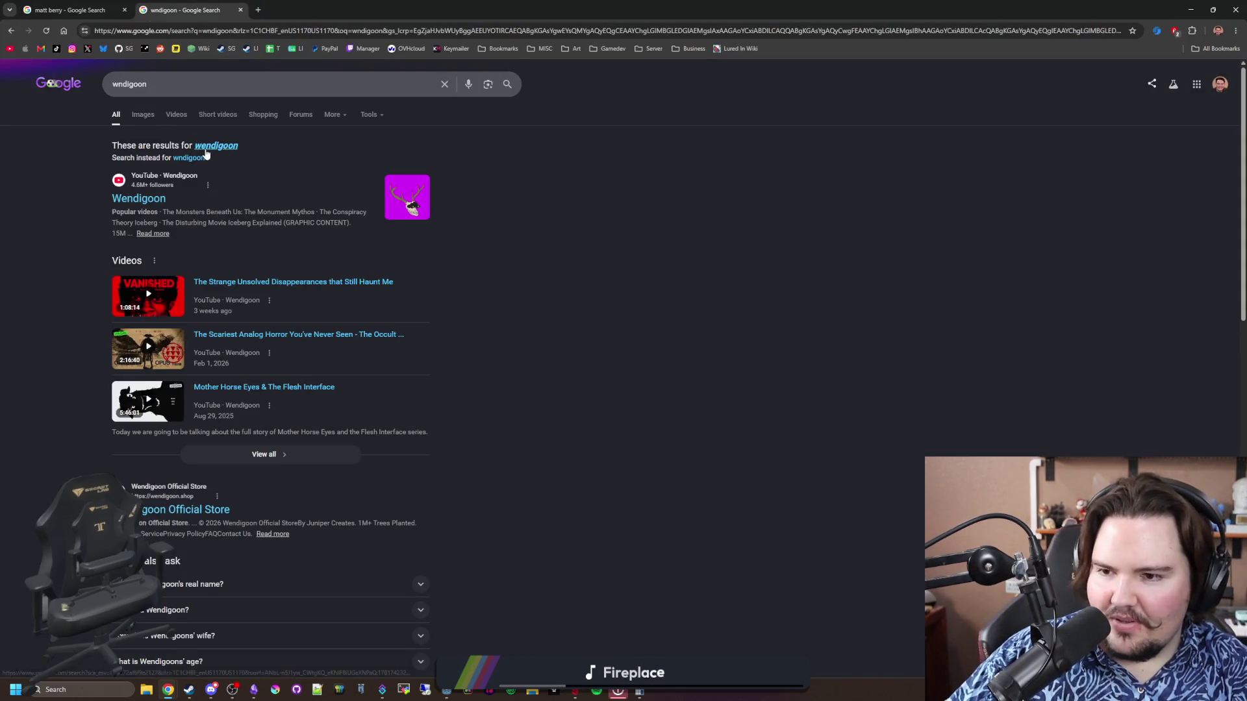
click(140, 113)
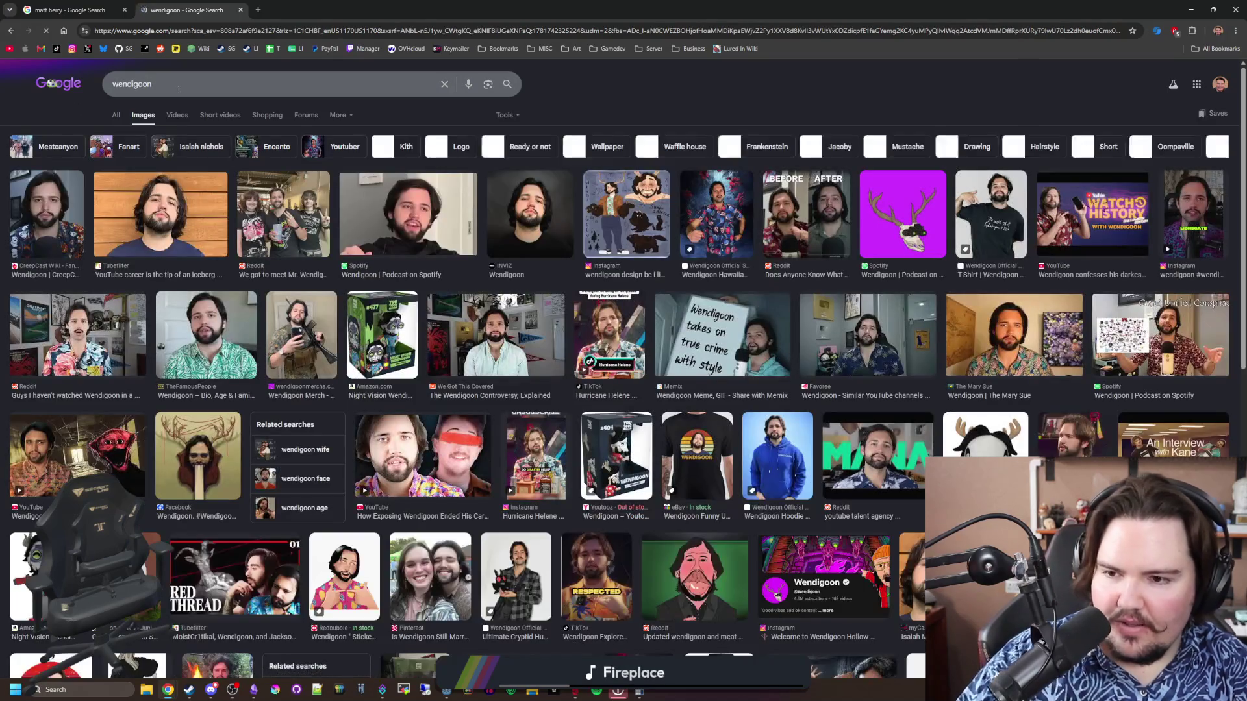
click(127, 217)
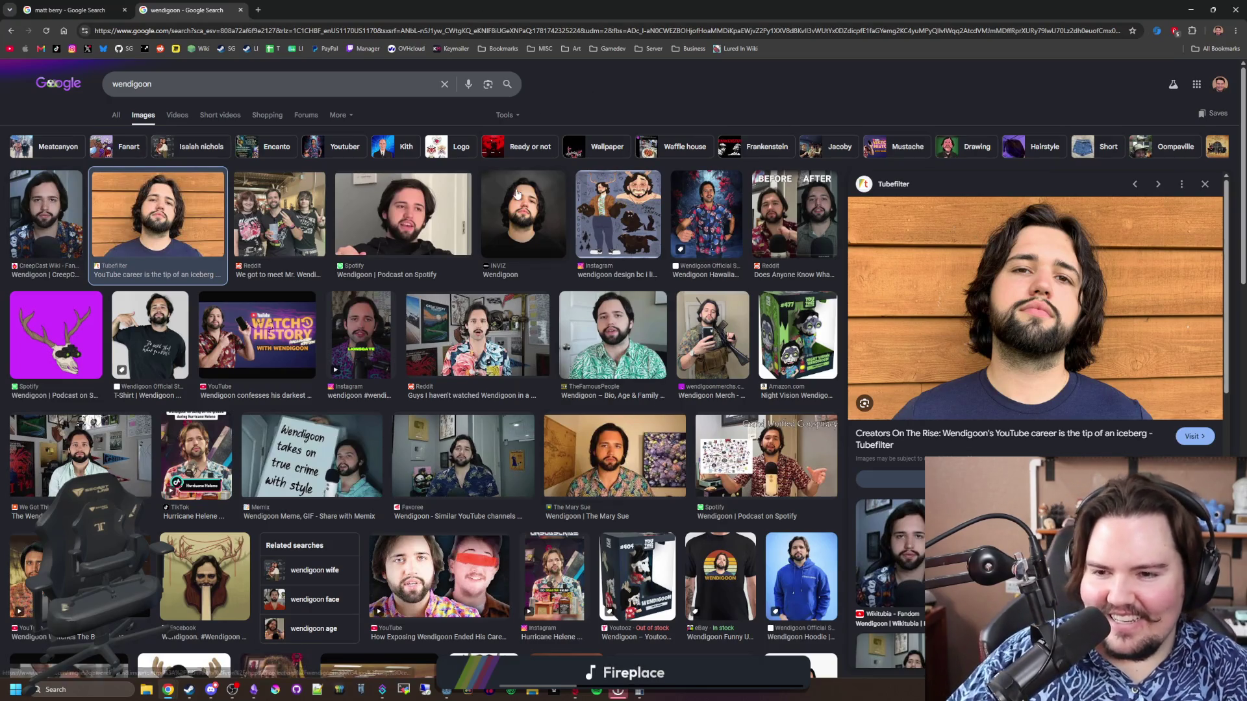
scroll(600, 229, down, 3)
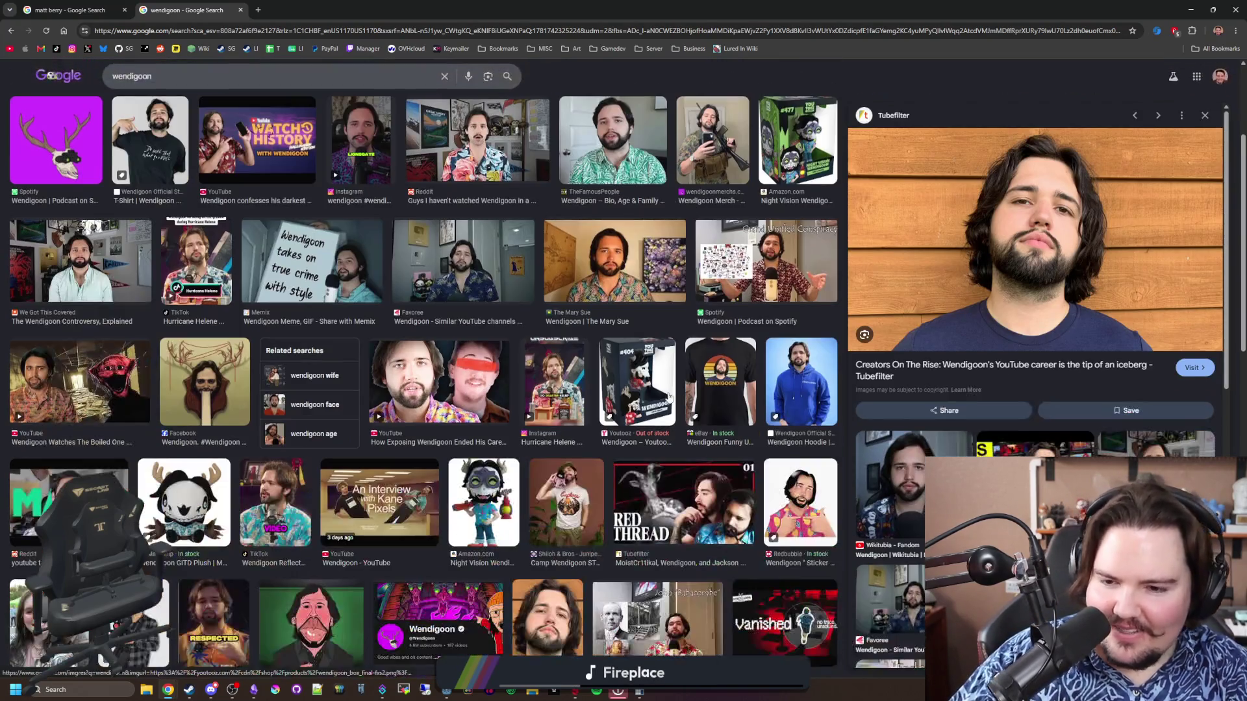
click(409, 510)
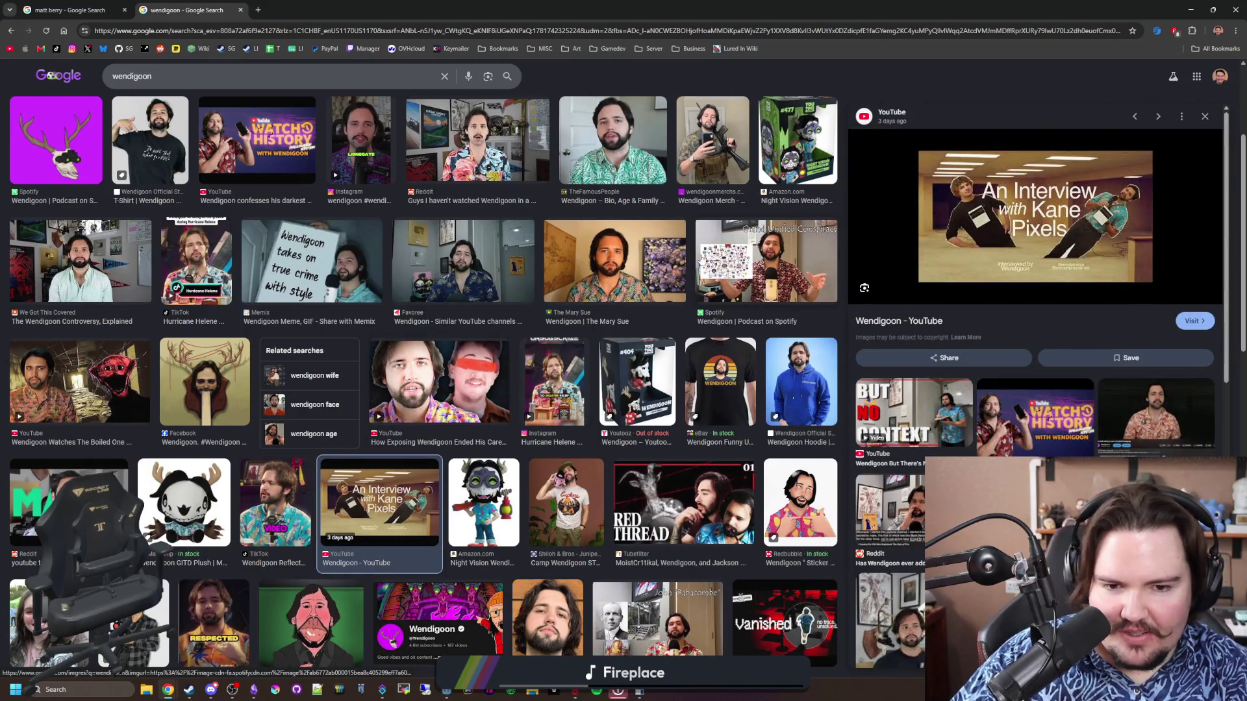
scroll(330, 380, down, 10)
scroll(330, 380, up, 12)
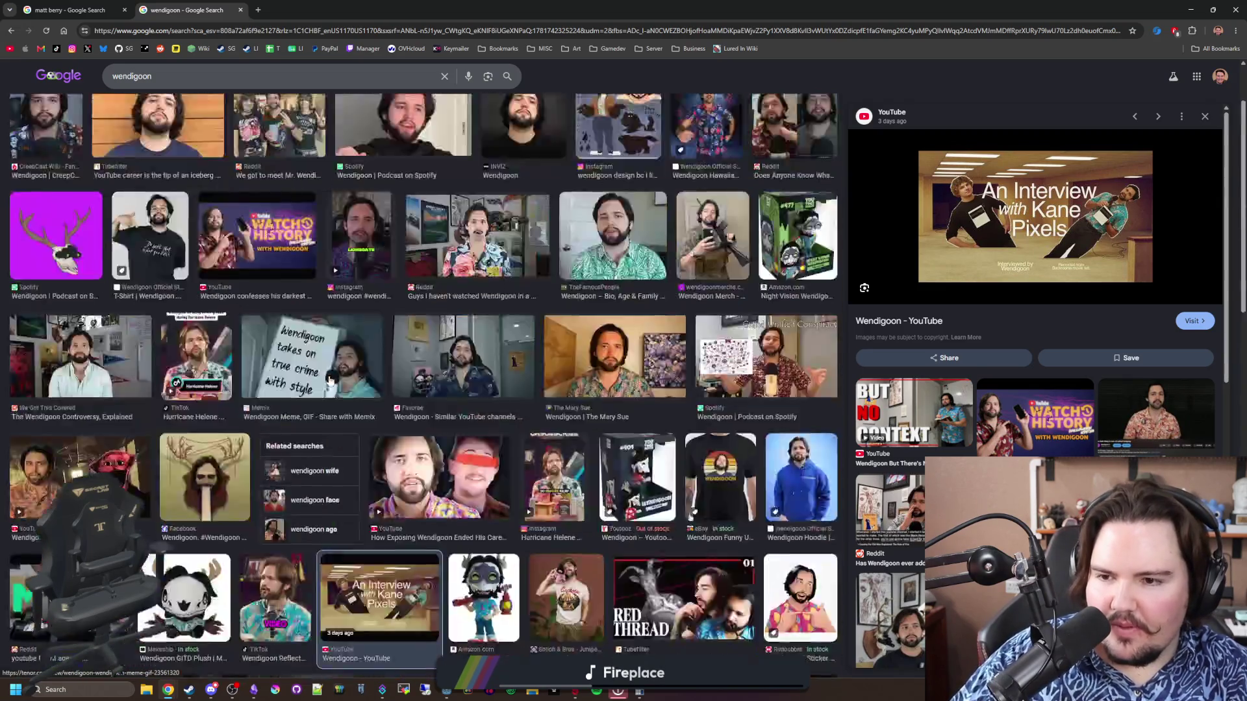
scroll(330, 380, up, 3)
mouse_move(364, 10)
mouse_down()
mouse_move(691, 277)
mouse_move(691, 328)
mouse_up()
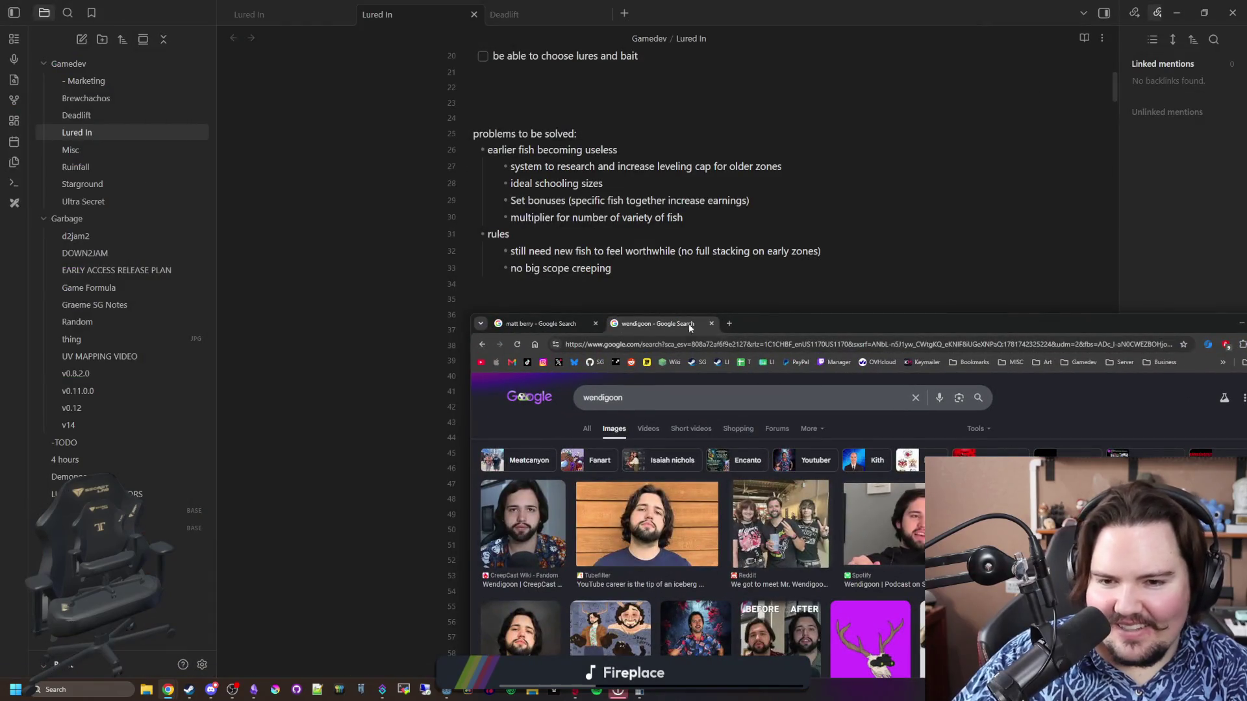
Minimize Chrome and tidy the blank lines and plus sign around 25% in the fish calculations
key(super+Down)
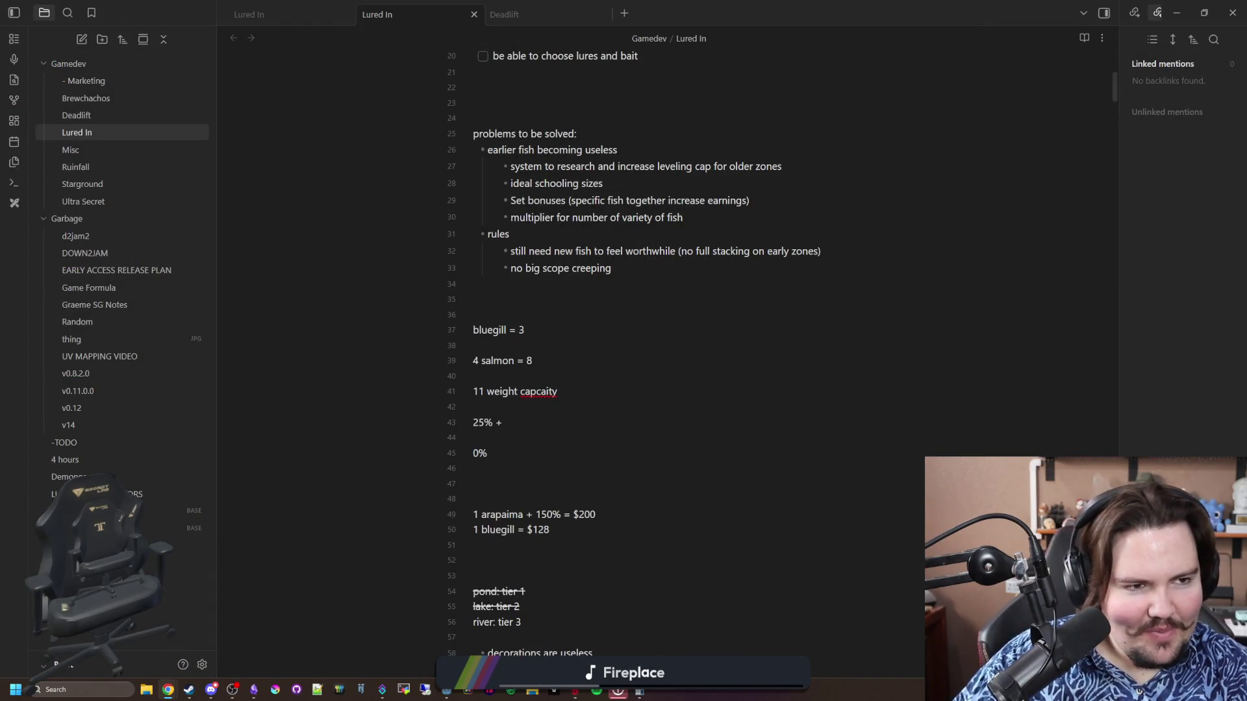
click(682, 352)
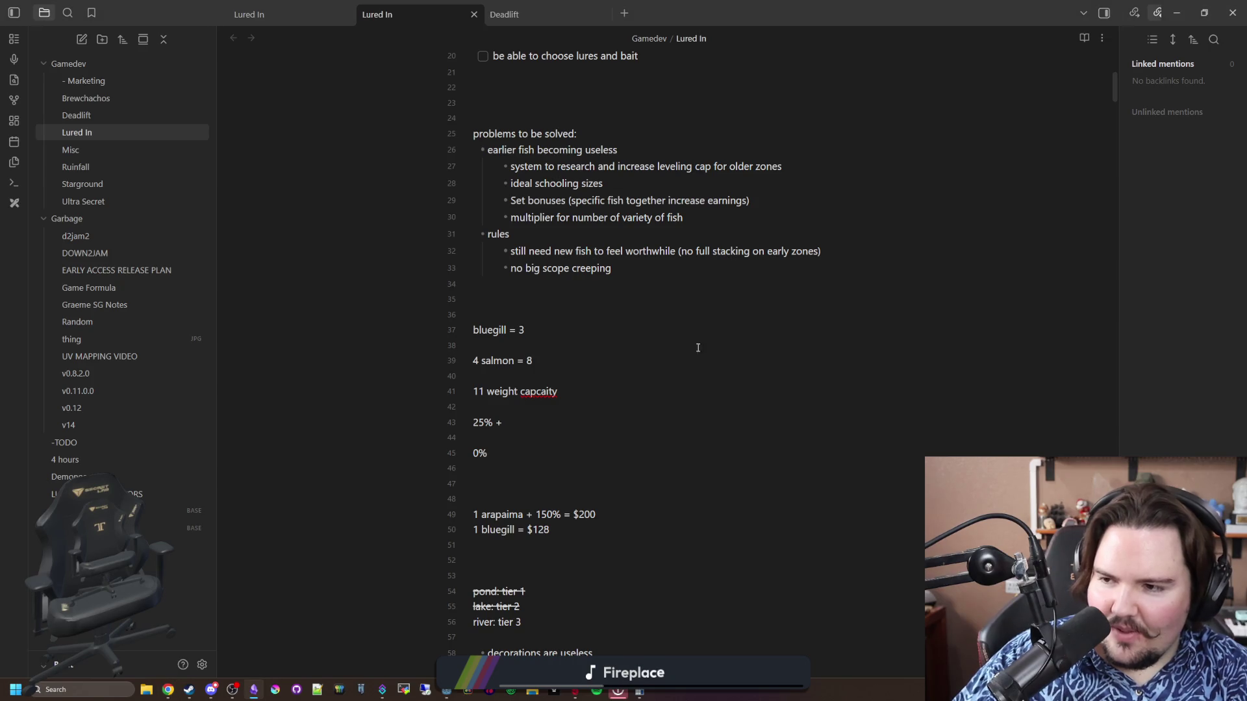
click(550, 302)
click(533, 376)
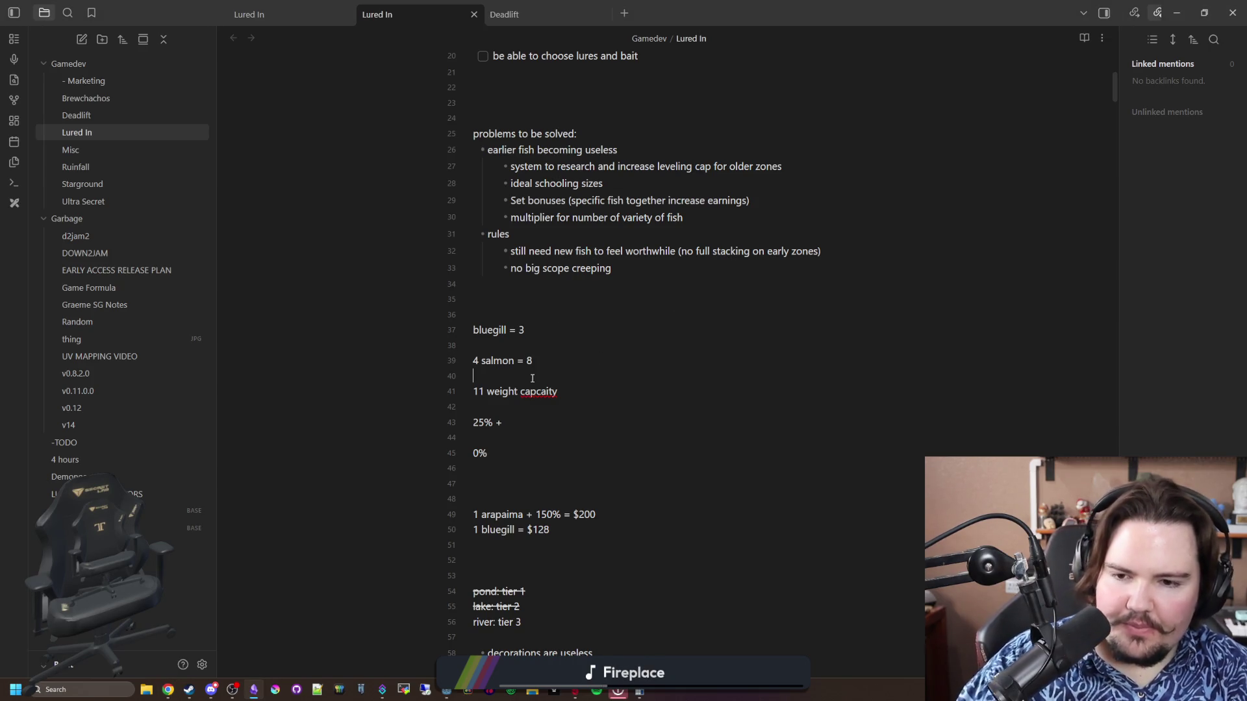
key(BackSpace)
key(Up)
key(BackSpace)
key(BackSpace)
key(BackSpace)
key(Home)
key(BackSpace)
key(End)
key(Delete)
Delete the bluegill calculations, the pond/lake/river tier lines, and the arapaima price lines
drag(475, 407, 454, 333)
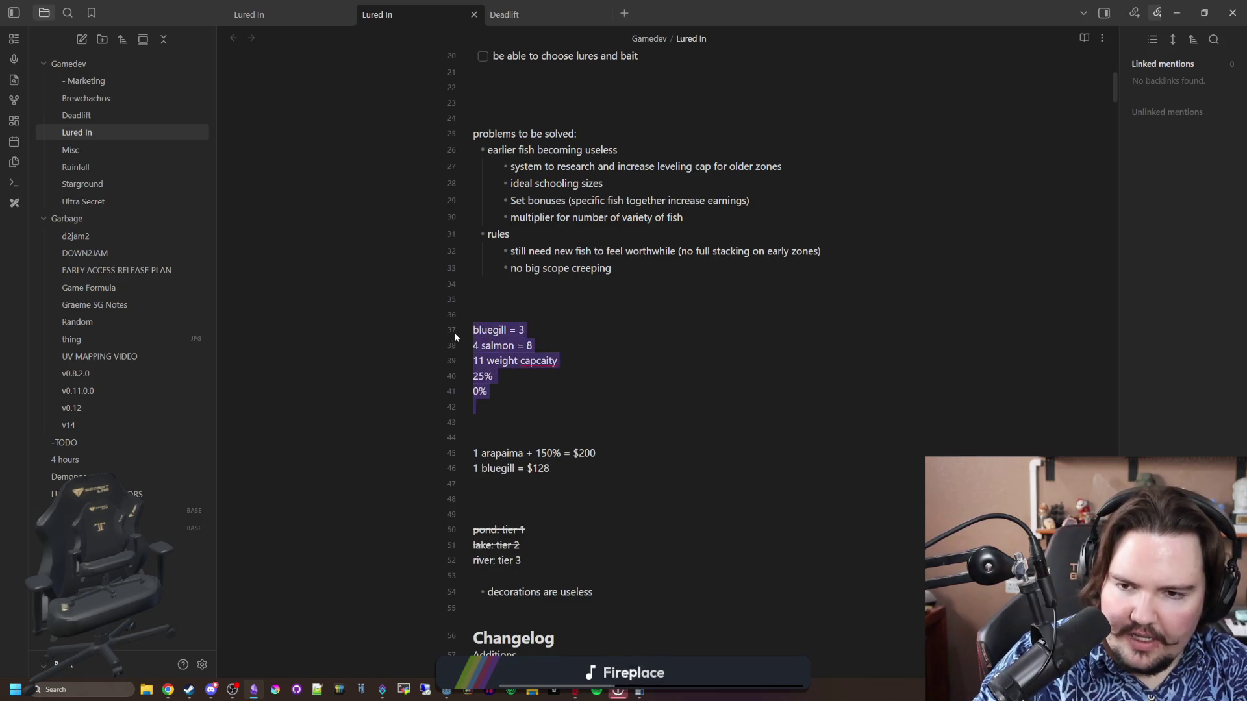
key(BackSpace)
drag(555, 468, 473, 422)
key(BackSpace)
drag(558, 377, 417, 296)
key(BackSpace)
key(BackSpace)
key(BackSpace)
key(Delete)
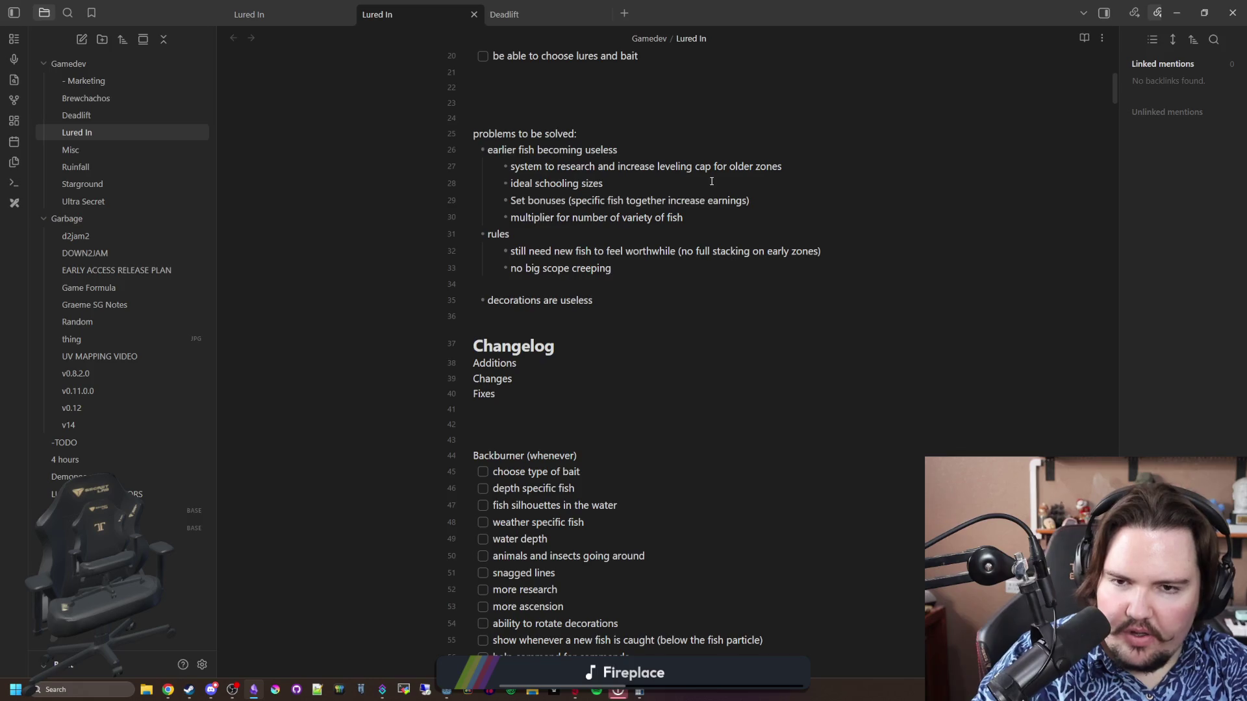
Append '(maybe upgrade to increase xp gain' to the leveling-cap bullet and add a bullet below 'decorations are useless'
click(834, 164)
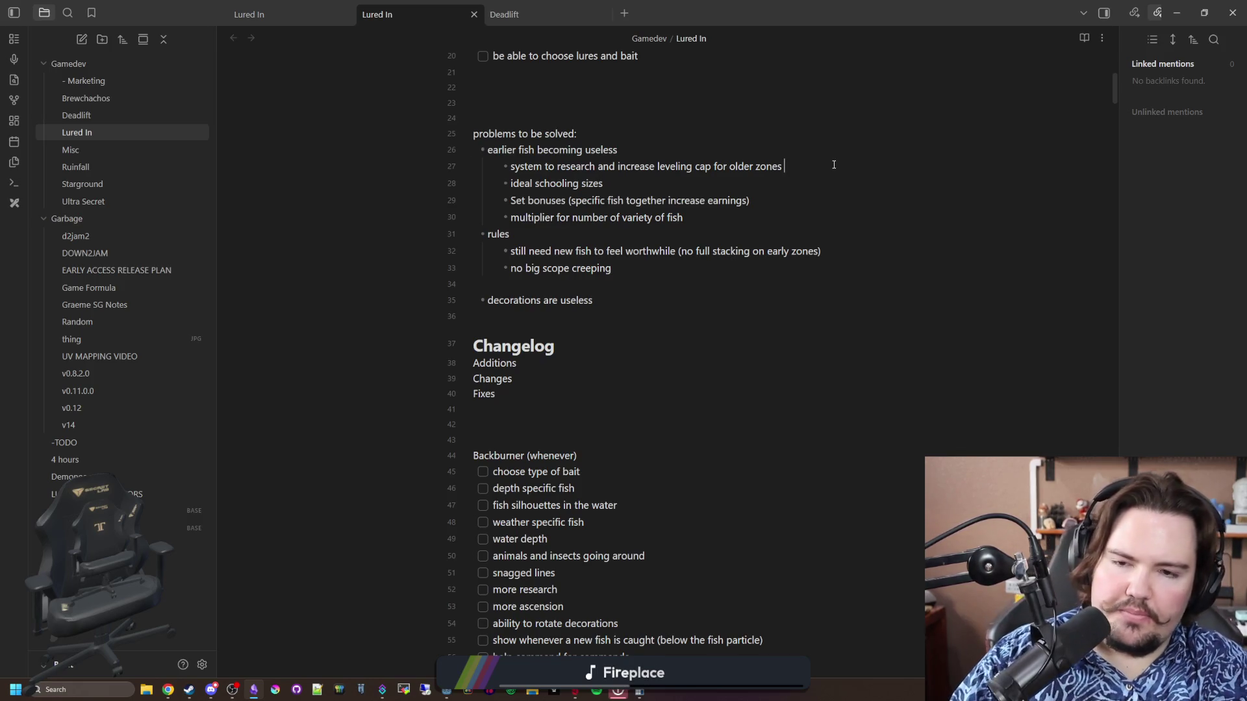
text((maybe u)
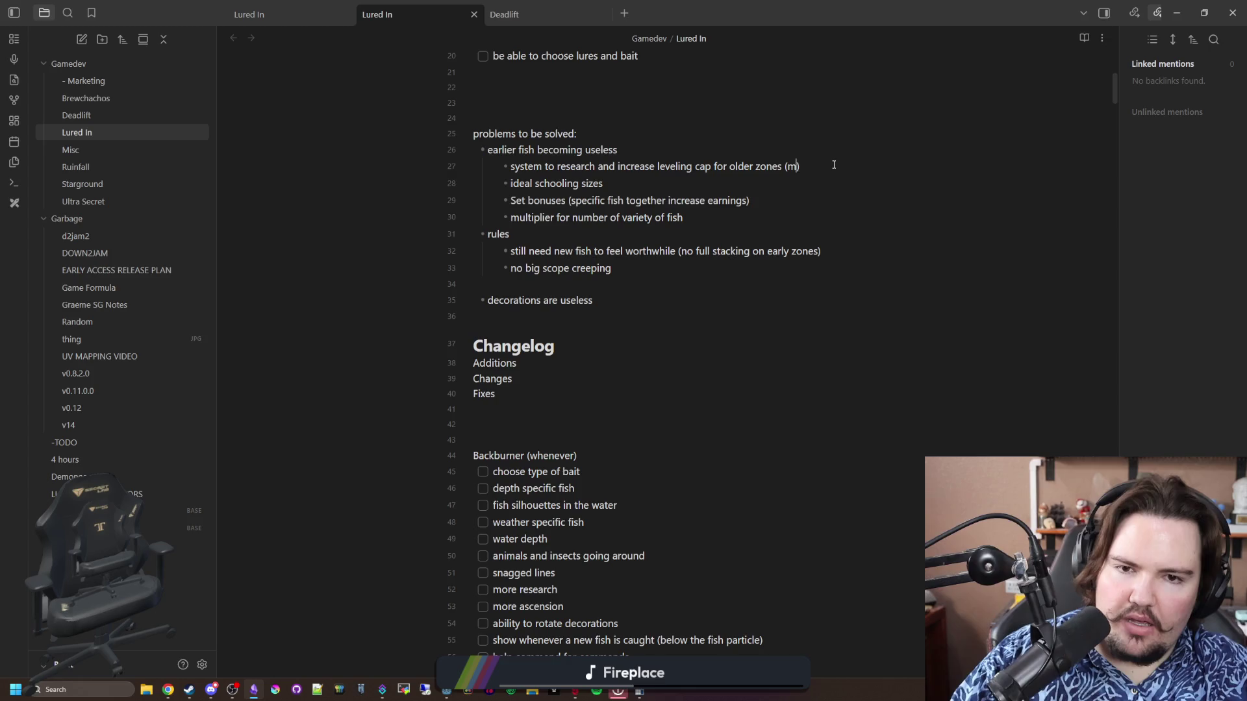
text(pgrade to increase x)
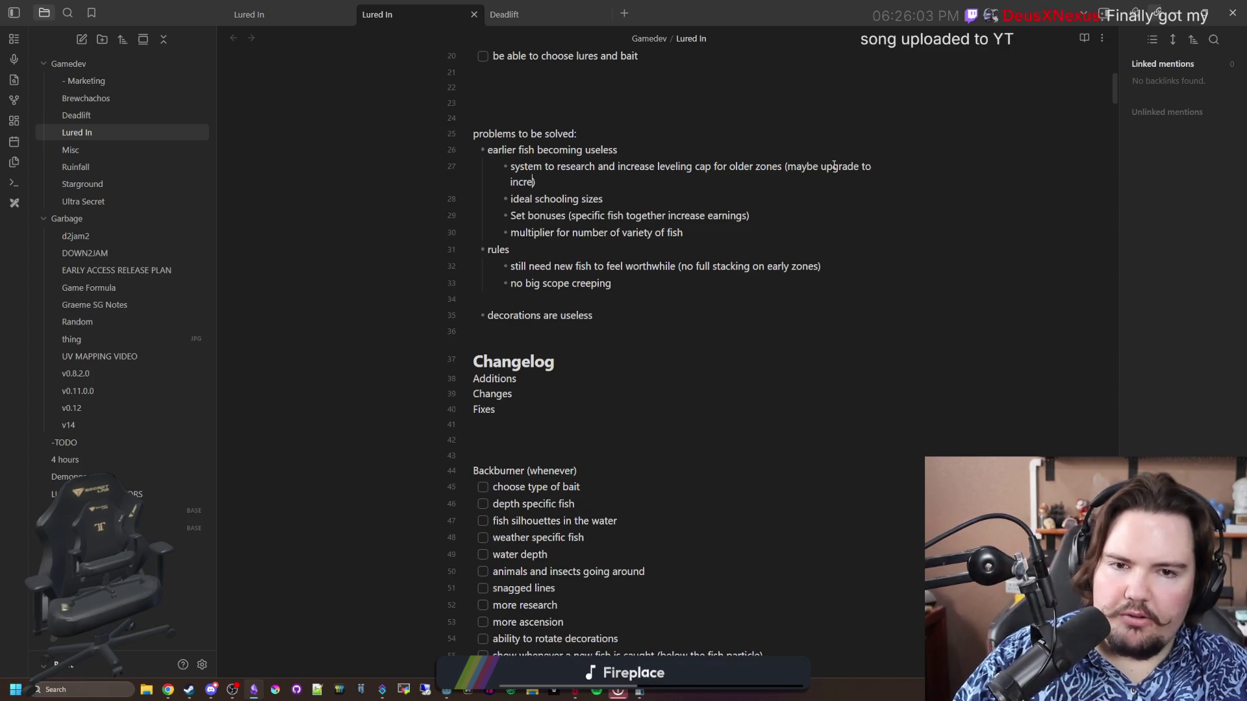
text(p gain)
key(Down)
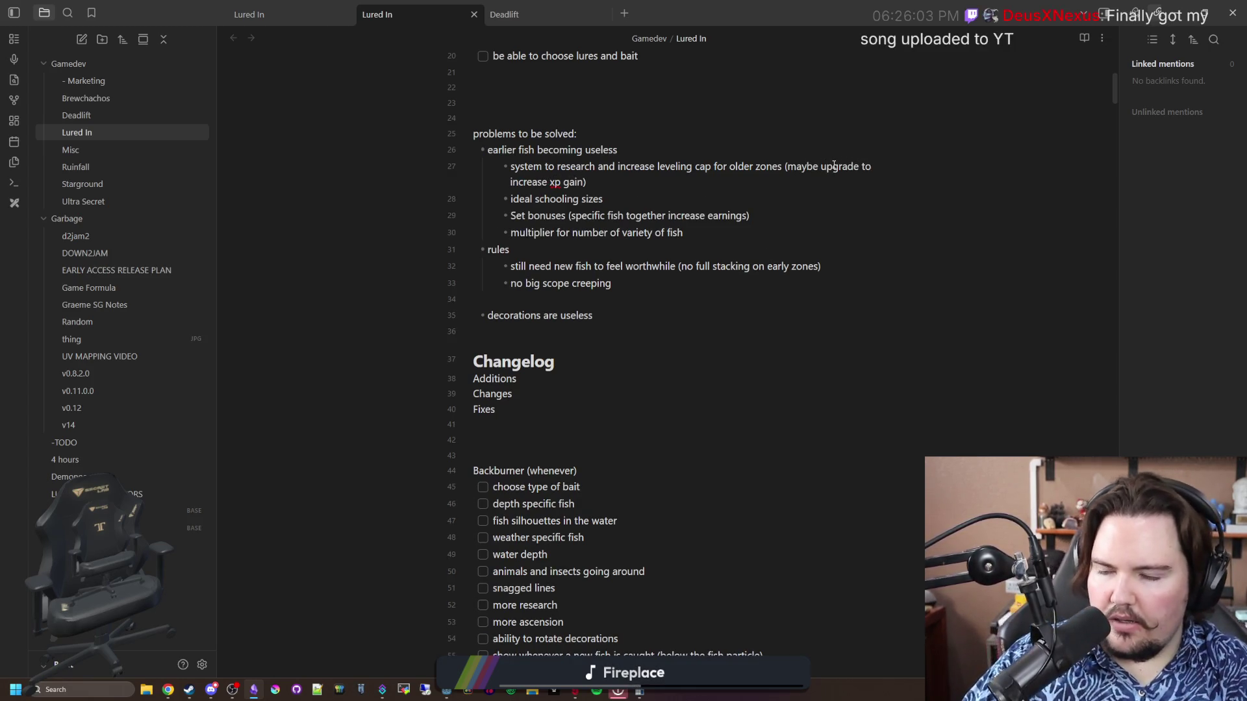
key(Down)
key(Down)
key(Down)
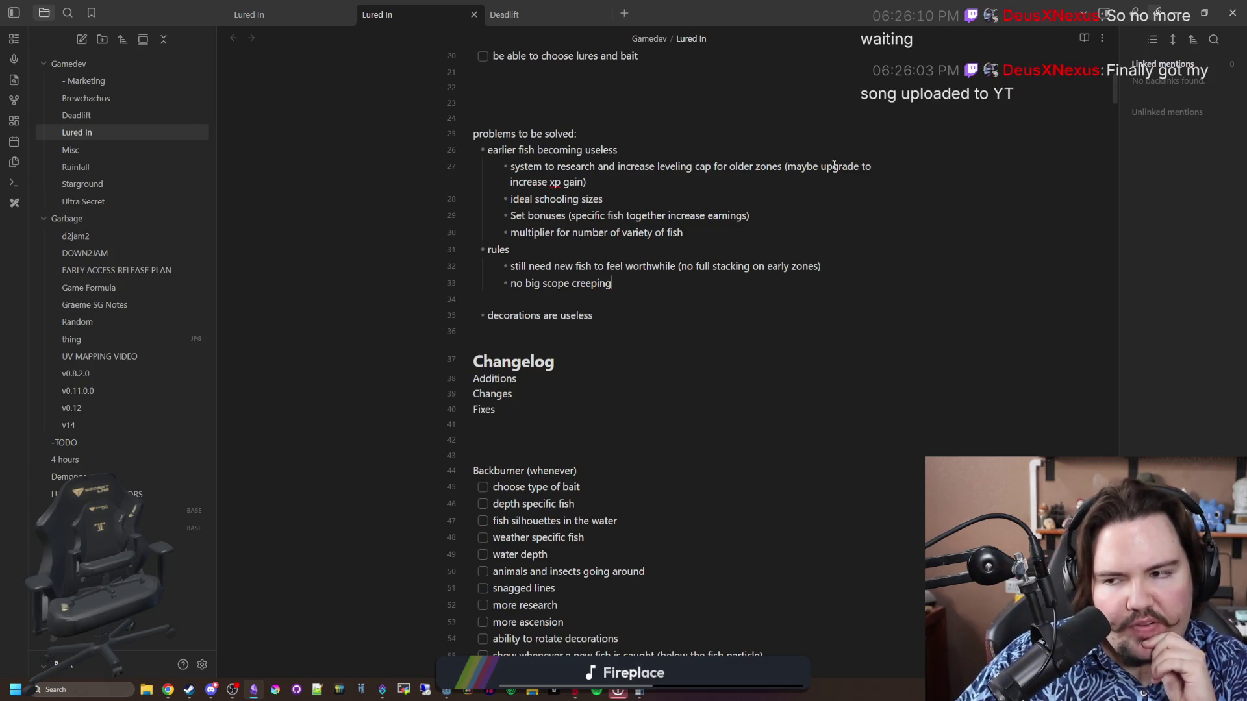
key(Down)
key(Down)
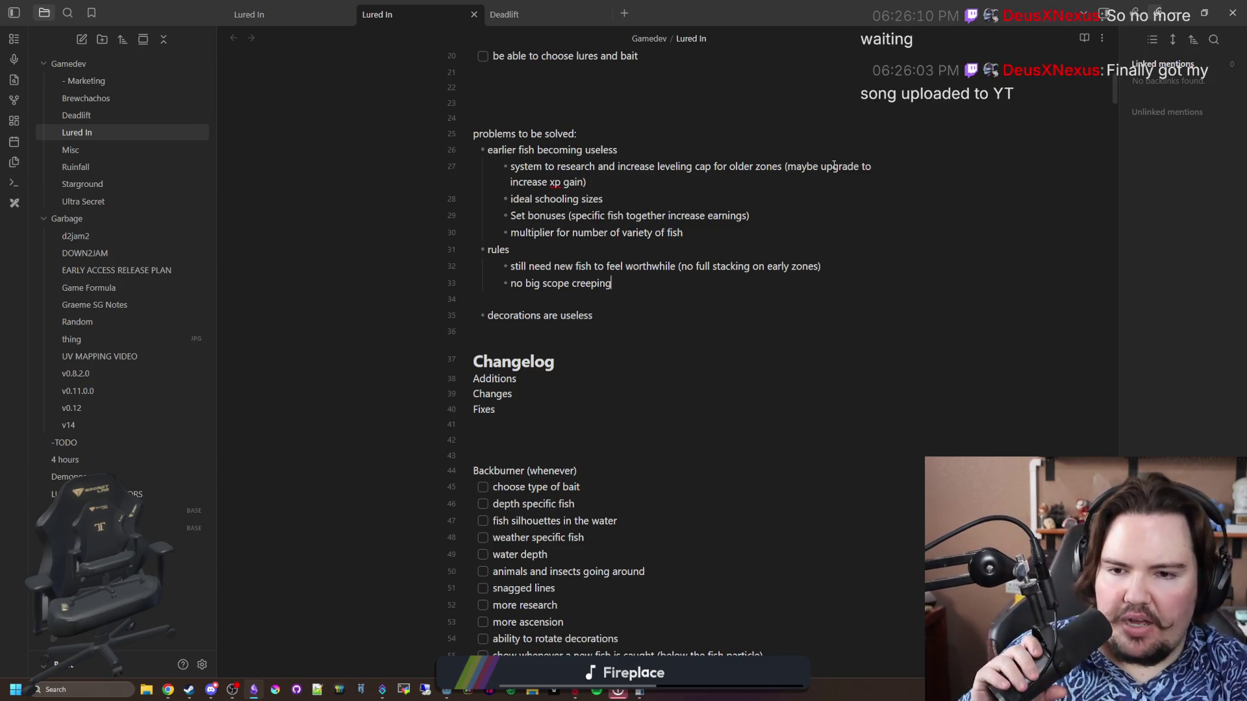
key(Return)
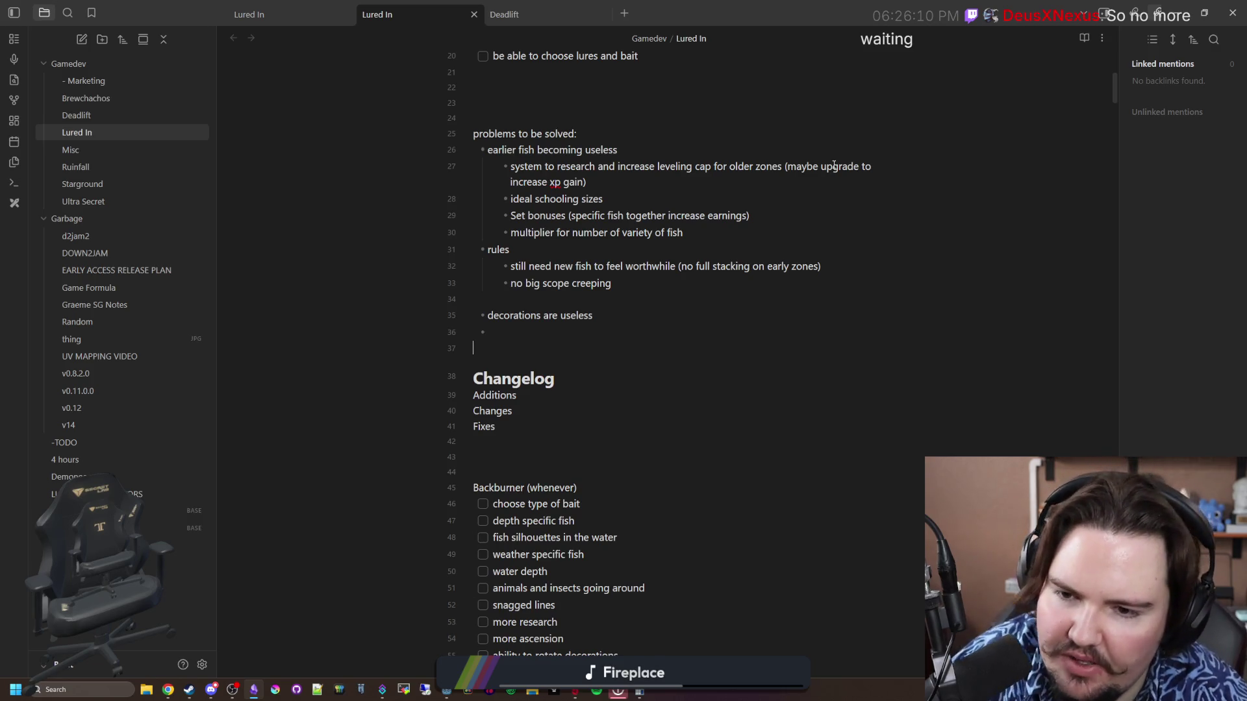
Type 'trophy cabinet for achievements' on a new line above the Changelog heading
key(Return)
key(Return)
key(Return)
key(Up)
text(trophy cabinet for achievemen)
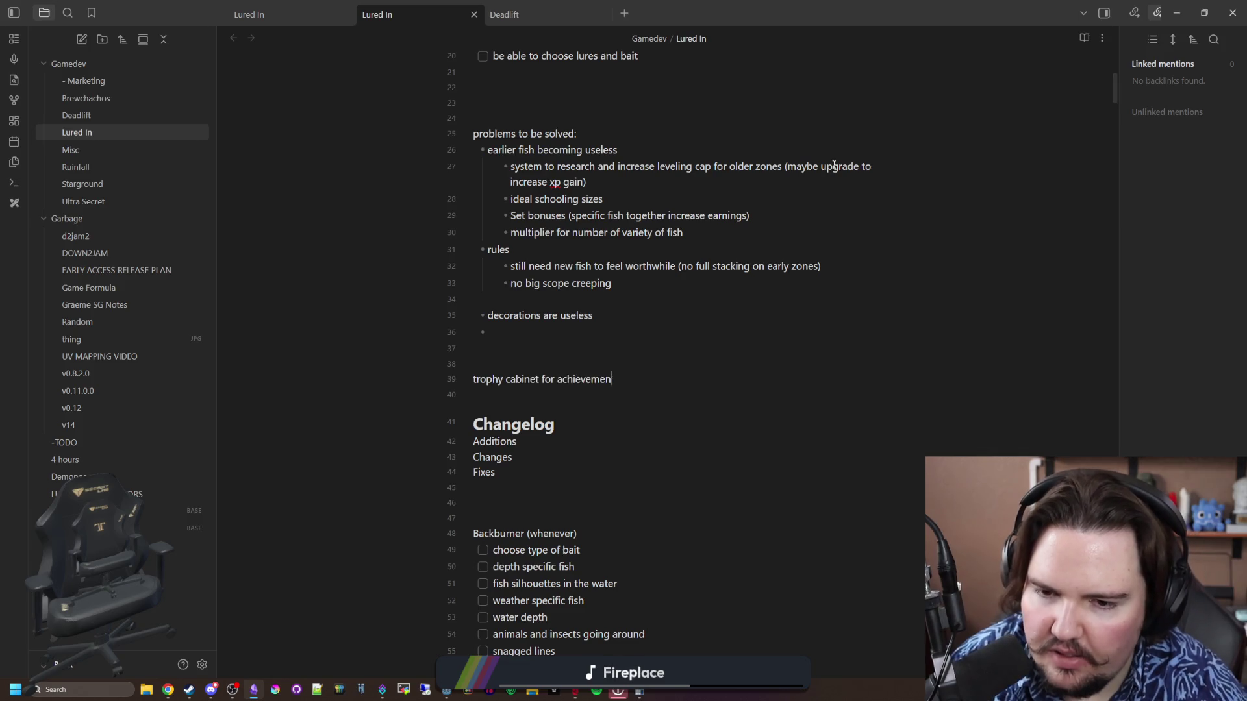
text(ts)
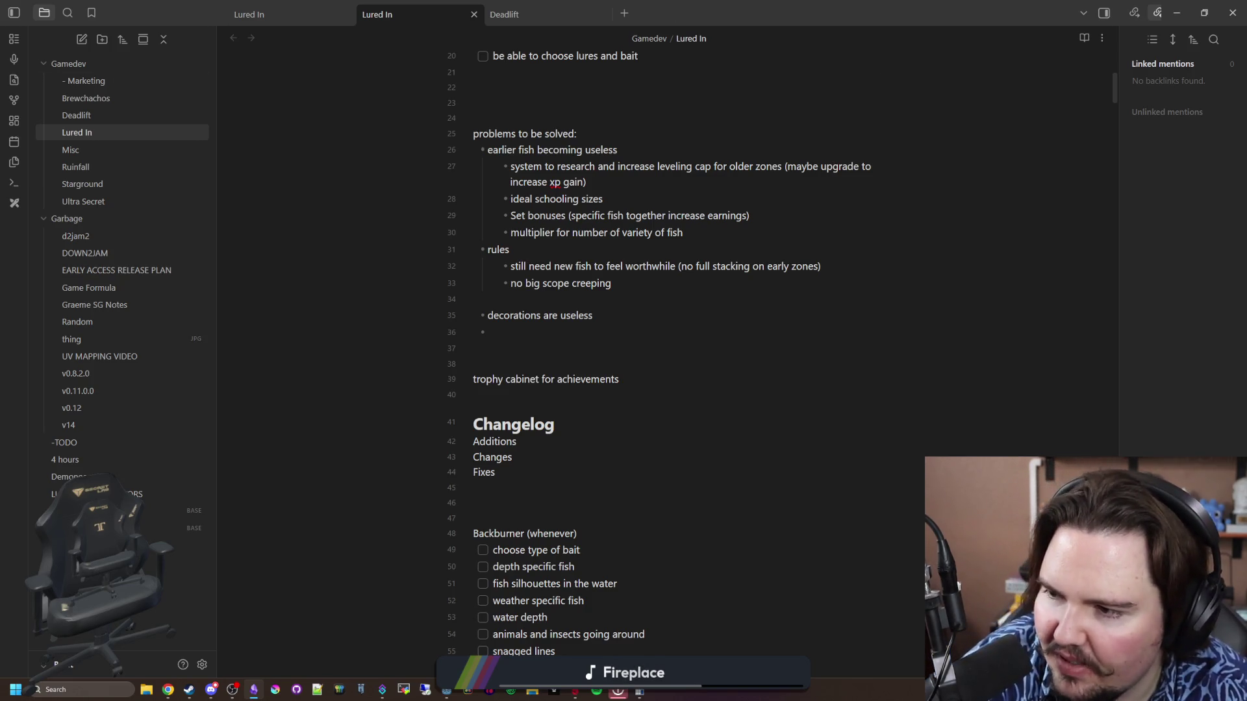
key(alt+Tab)
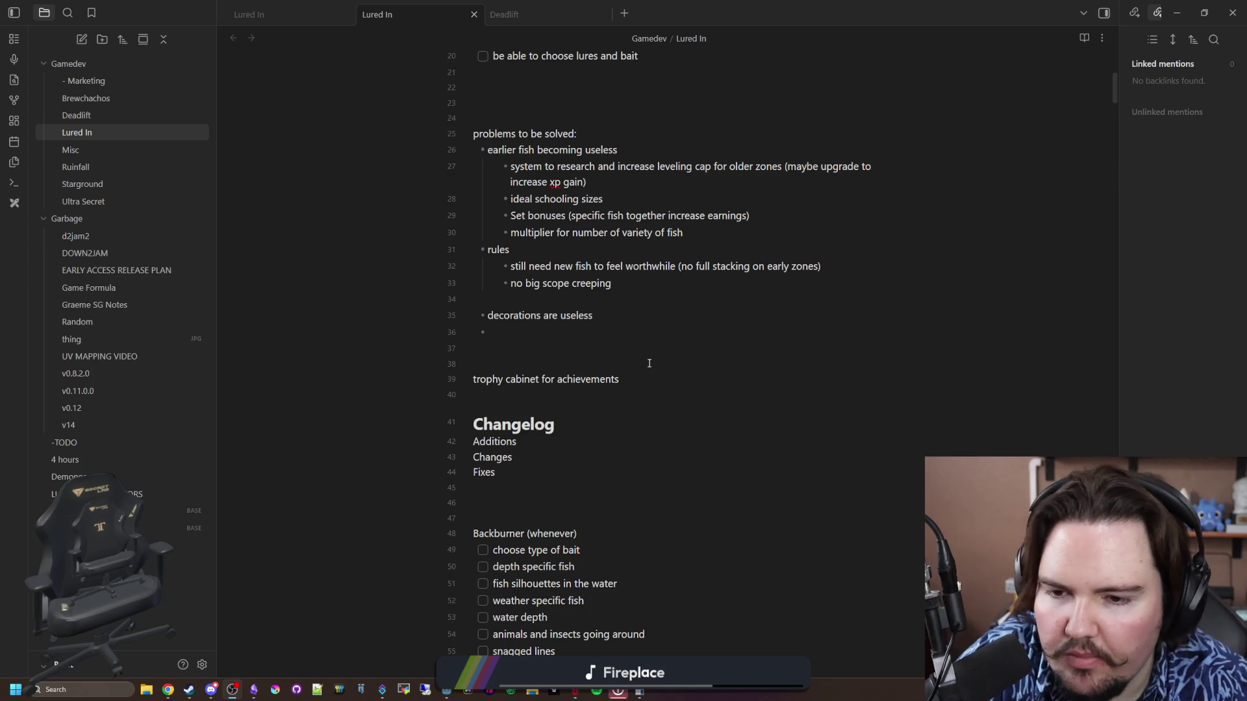
click(554, 337)
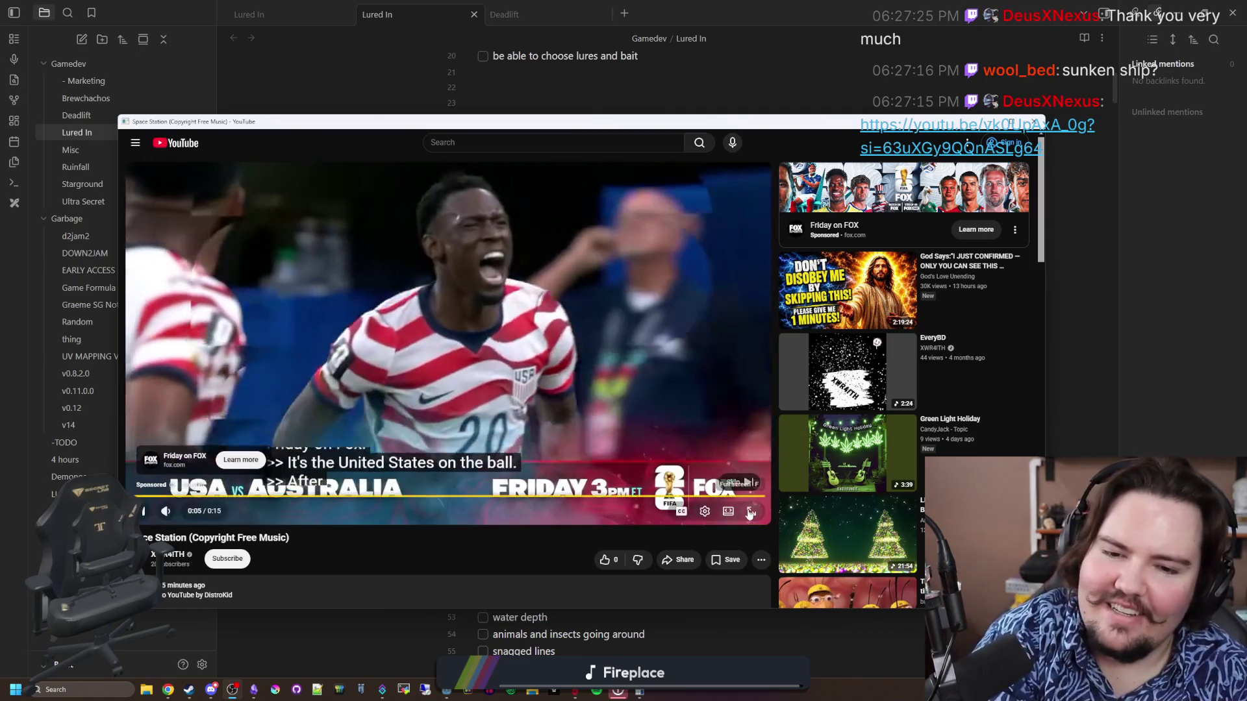
Skip the ad and dismiss the YouTube Music suggestion on the Space Station video
click(739, 483)
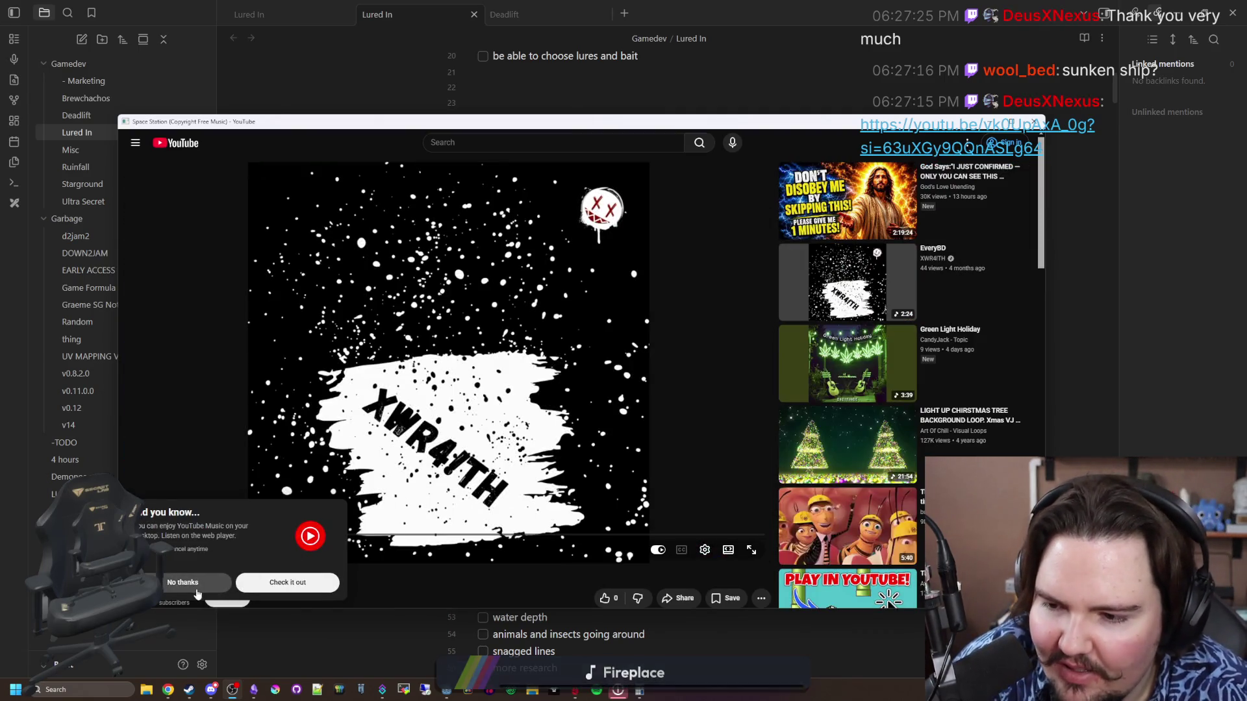
click(194, 585)
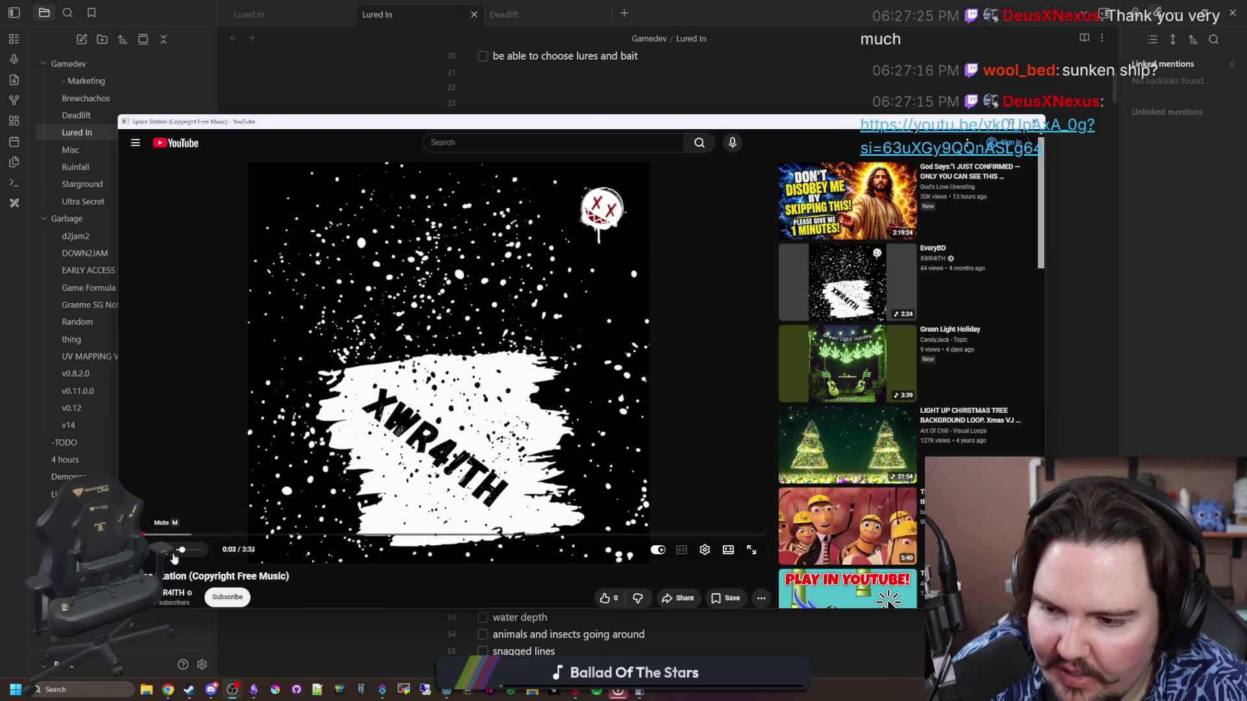
mouse_move(640, 689)
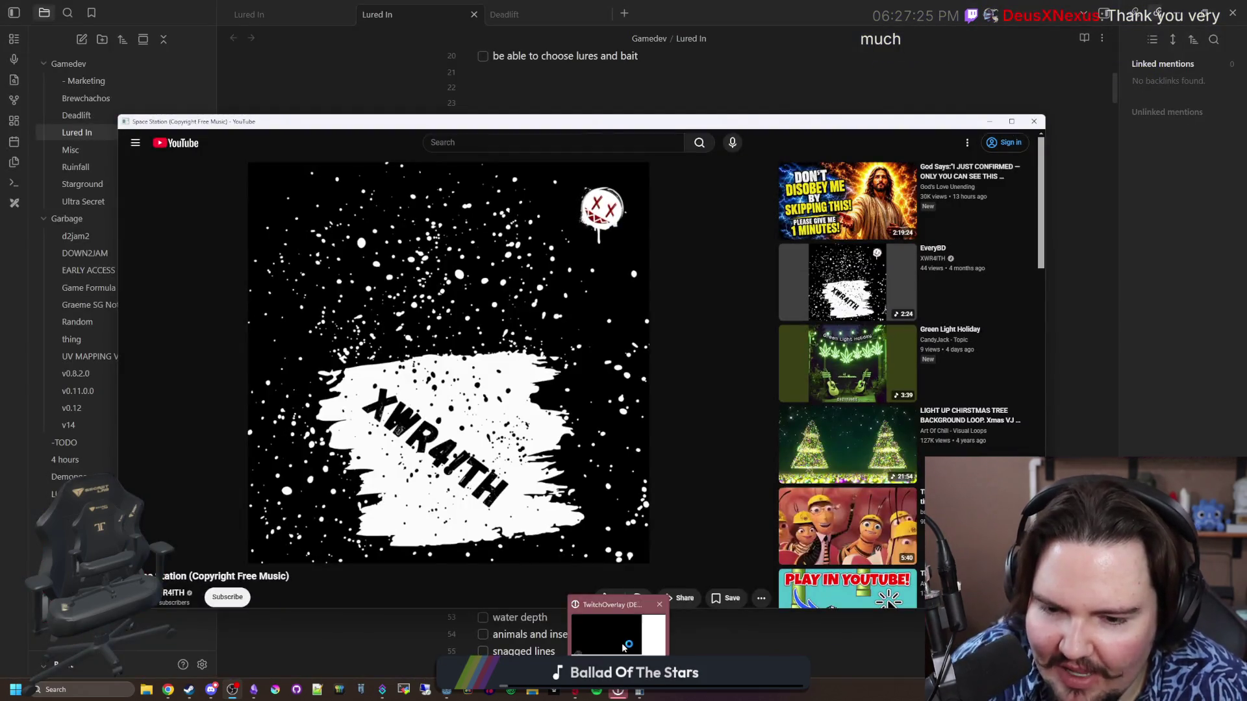
click(629, 650)
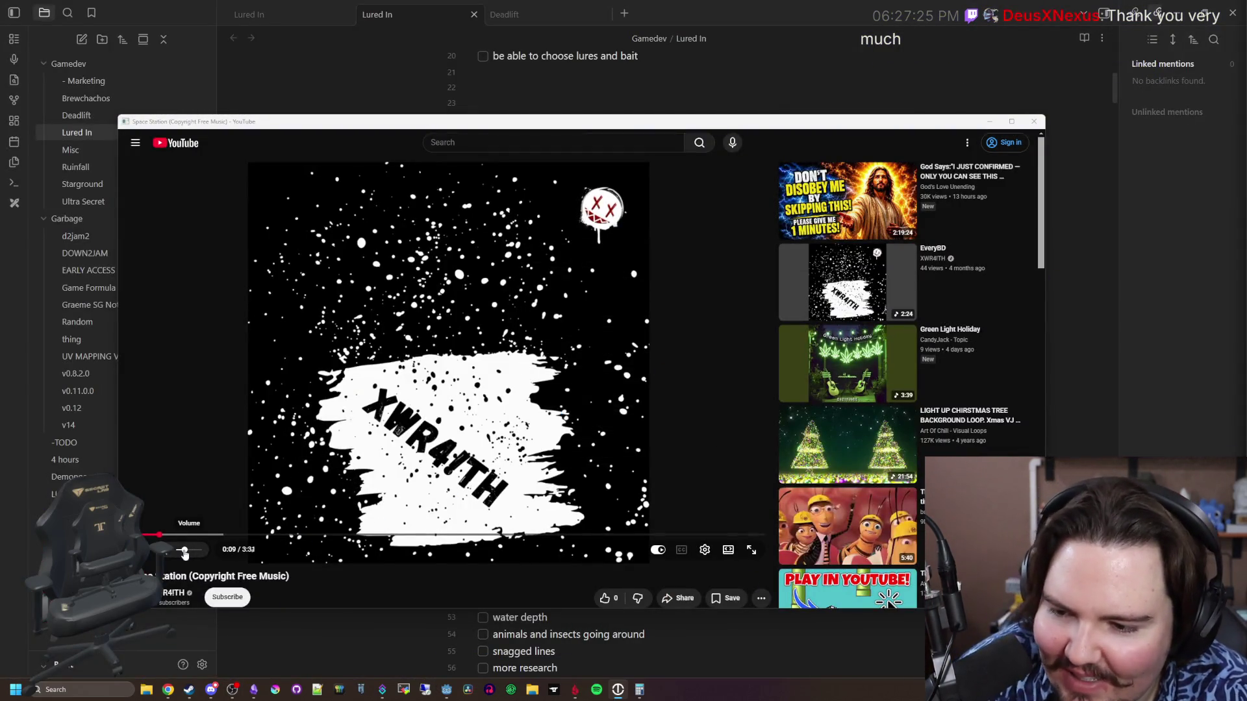
Expand the video description with '...more', read the release details, and scroll back to the player
scroll(362, 499, down, 2)
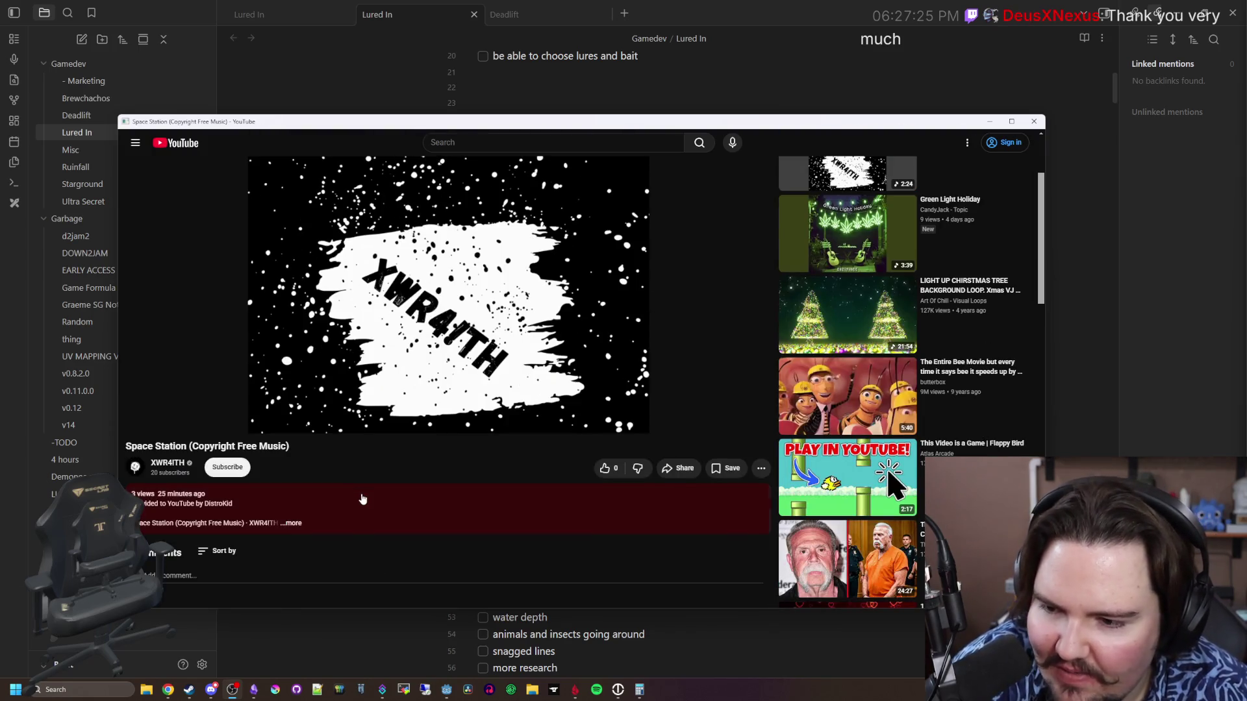
click(296, 523)
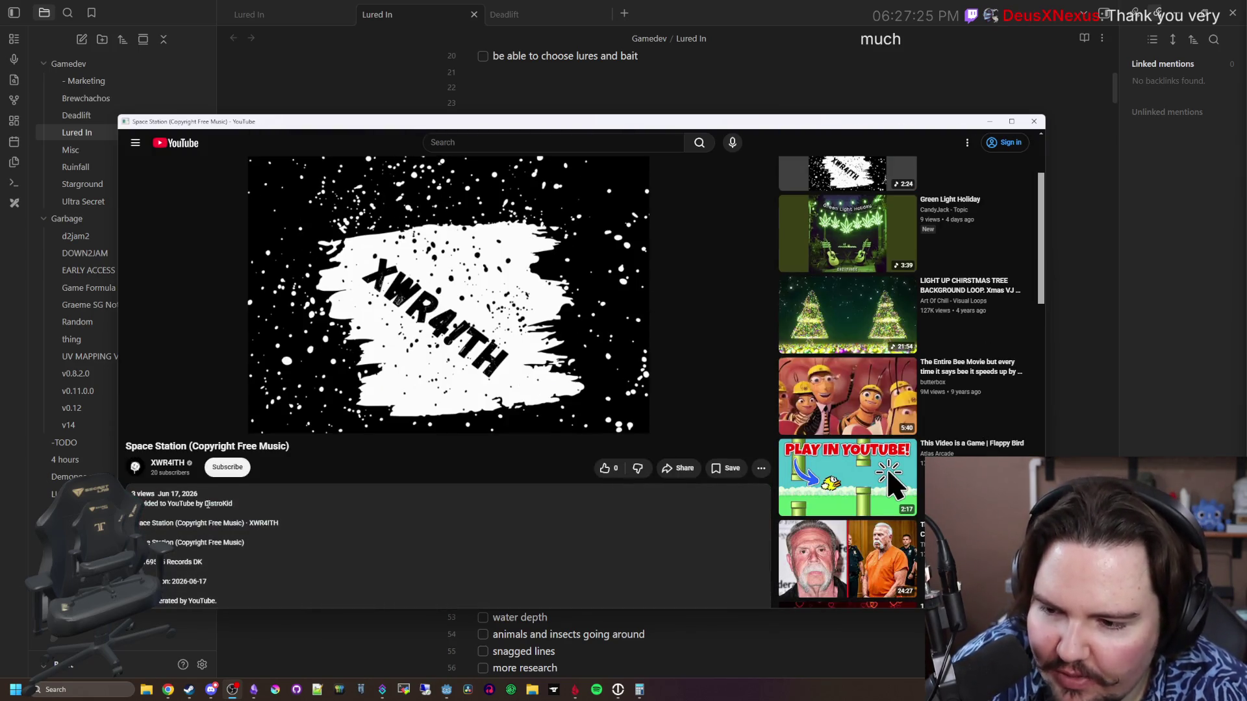
scroll(208, 505, down, 1)
scroll(318, 556, up, 3)
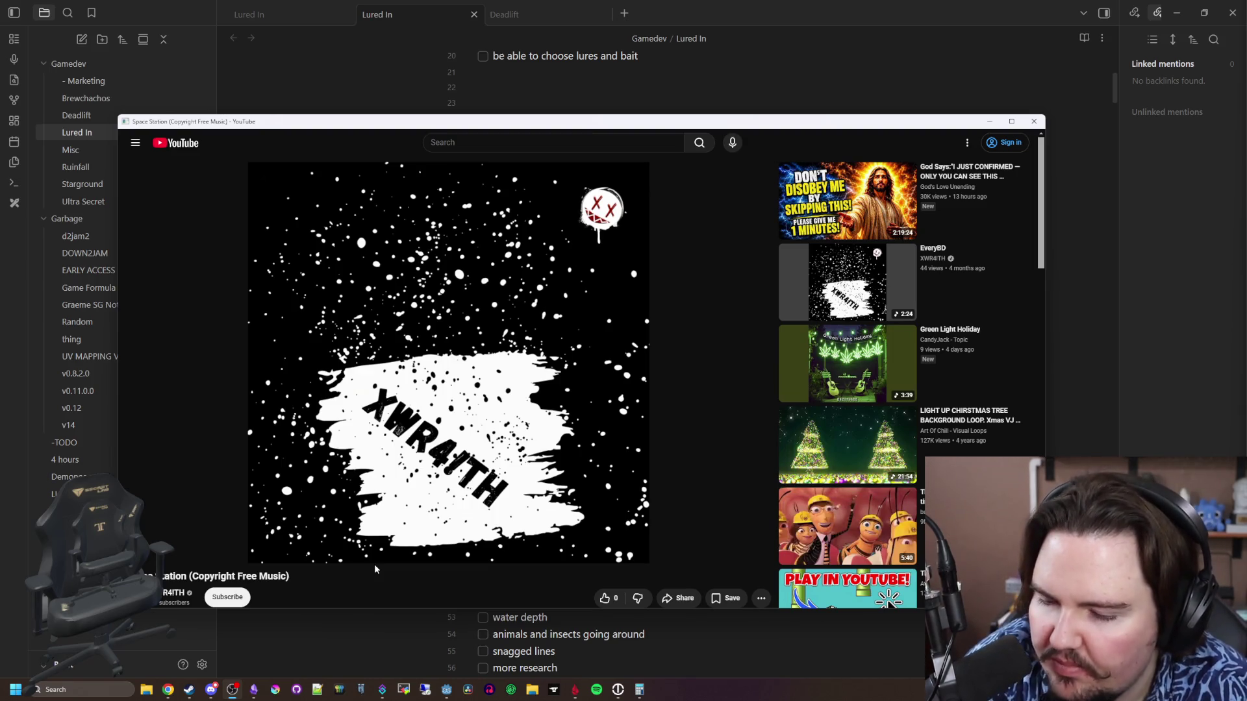
scroll(375, 565, down, 1)
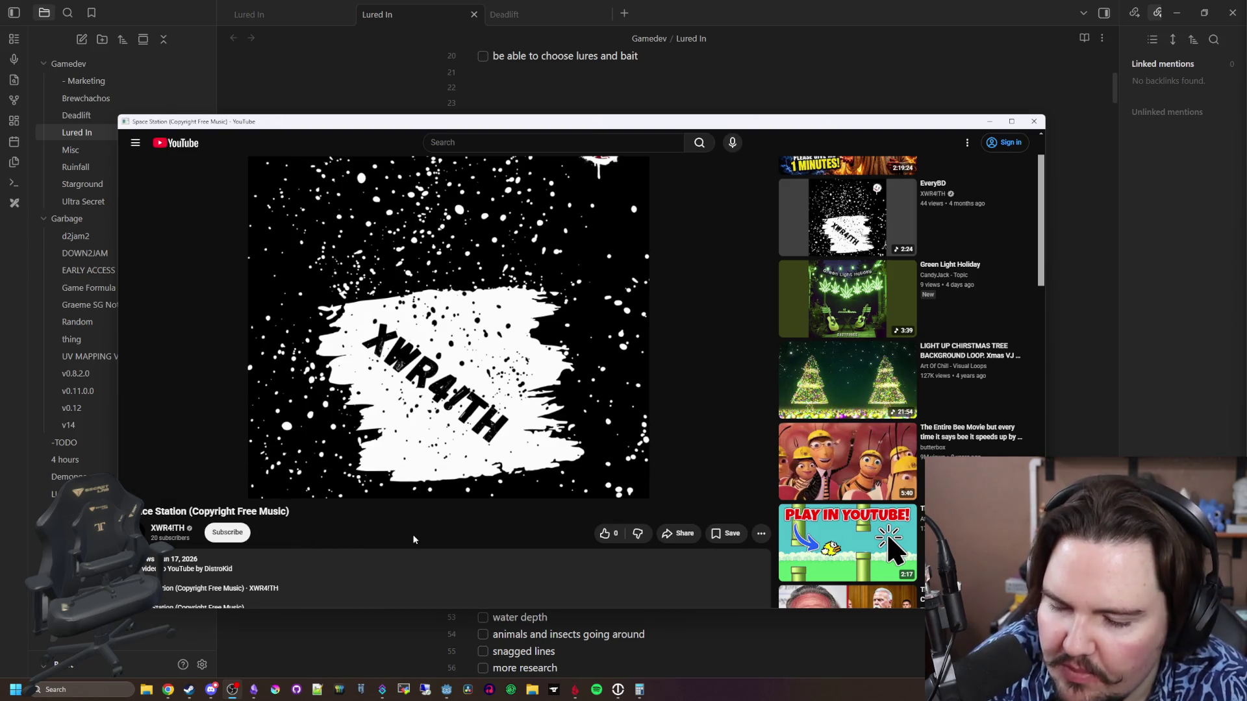
scroll(414, 539, down, 1)
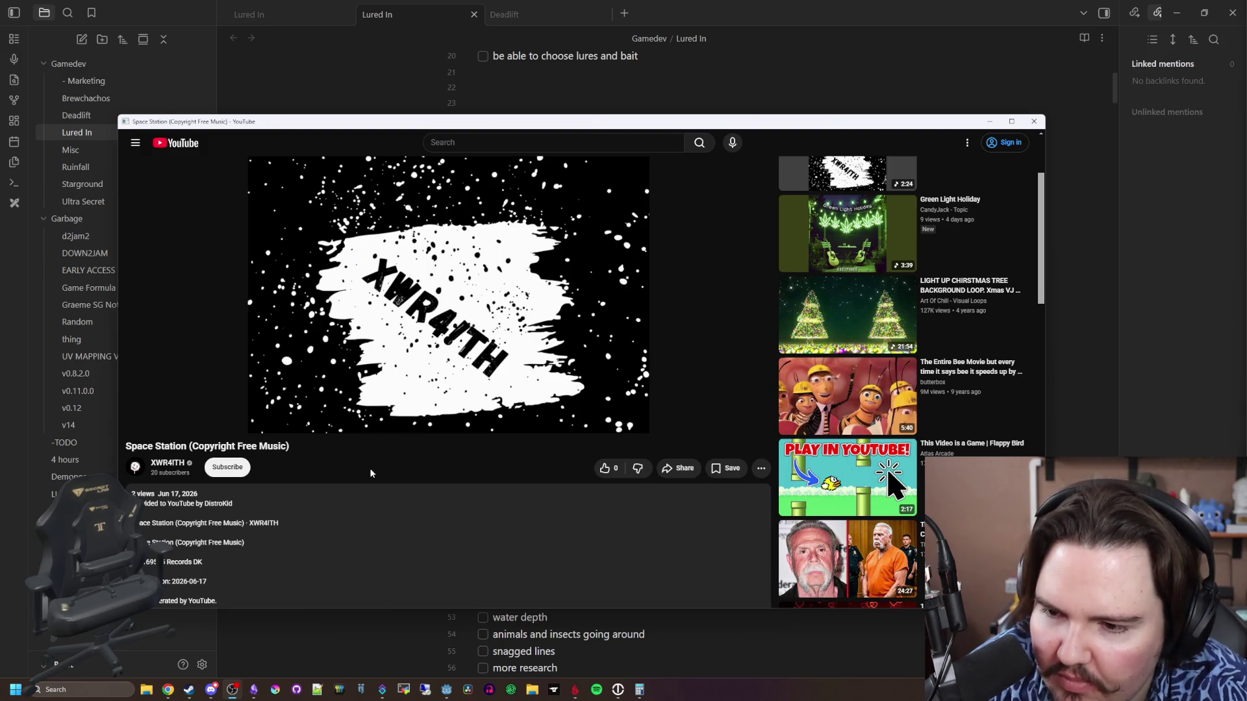
scroll(371, 473, down, 1)
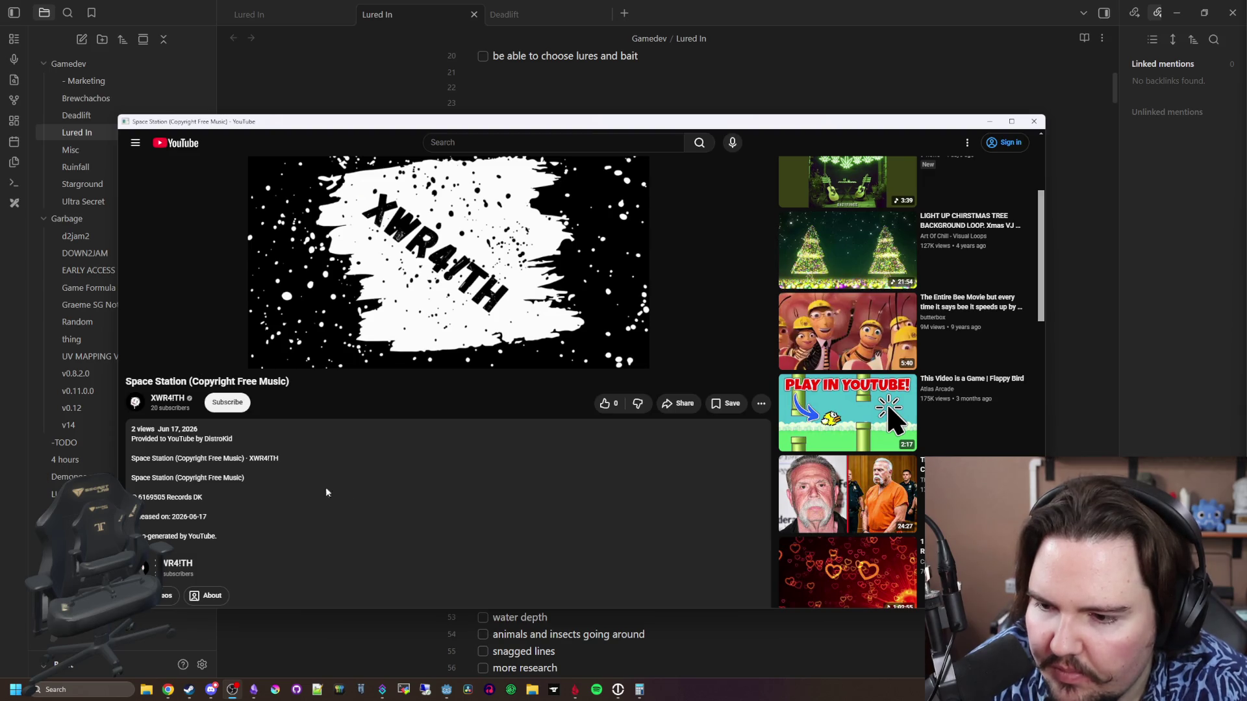
scroll(333, 521, up, 3)
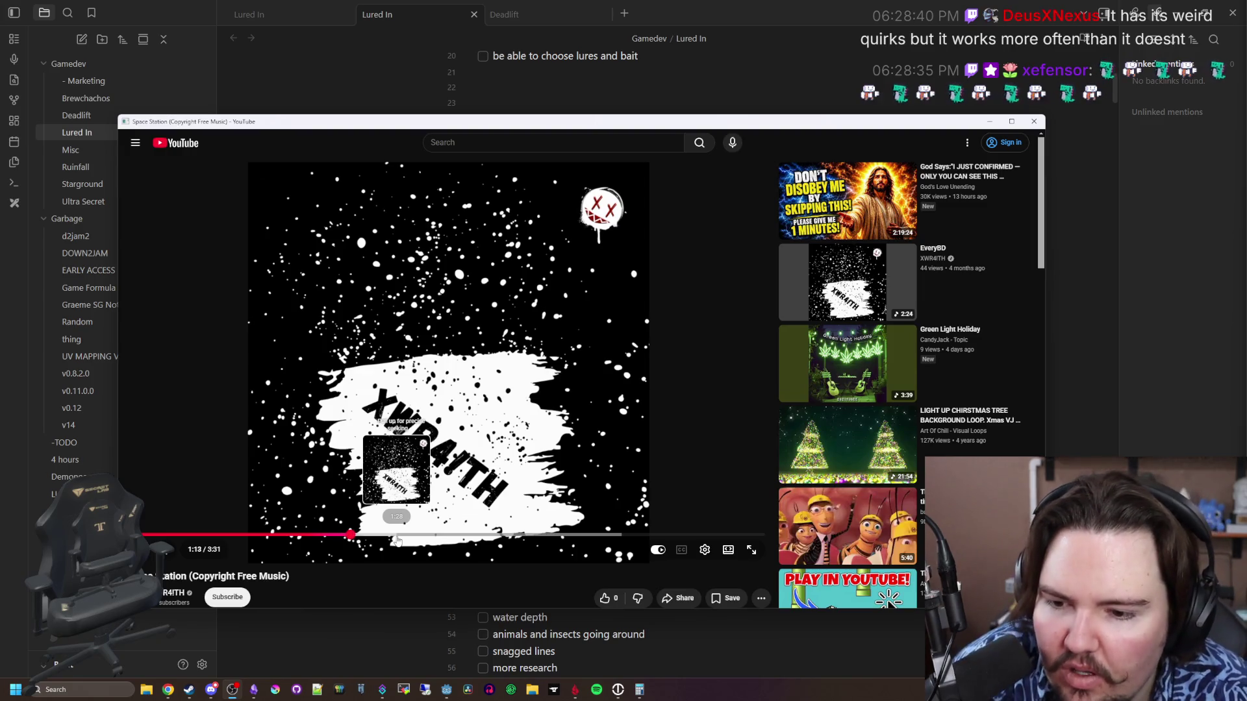
Seek the Space Station track forward from 1:29 to 2:56 and pause it
click(397, 539)
click(433, 539)
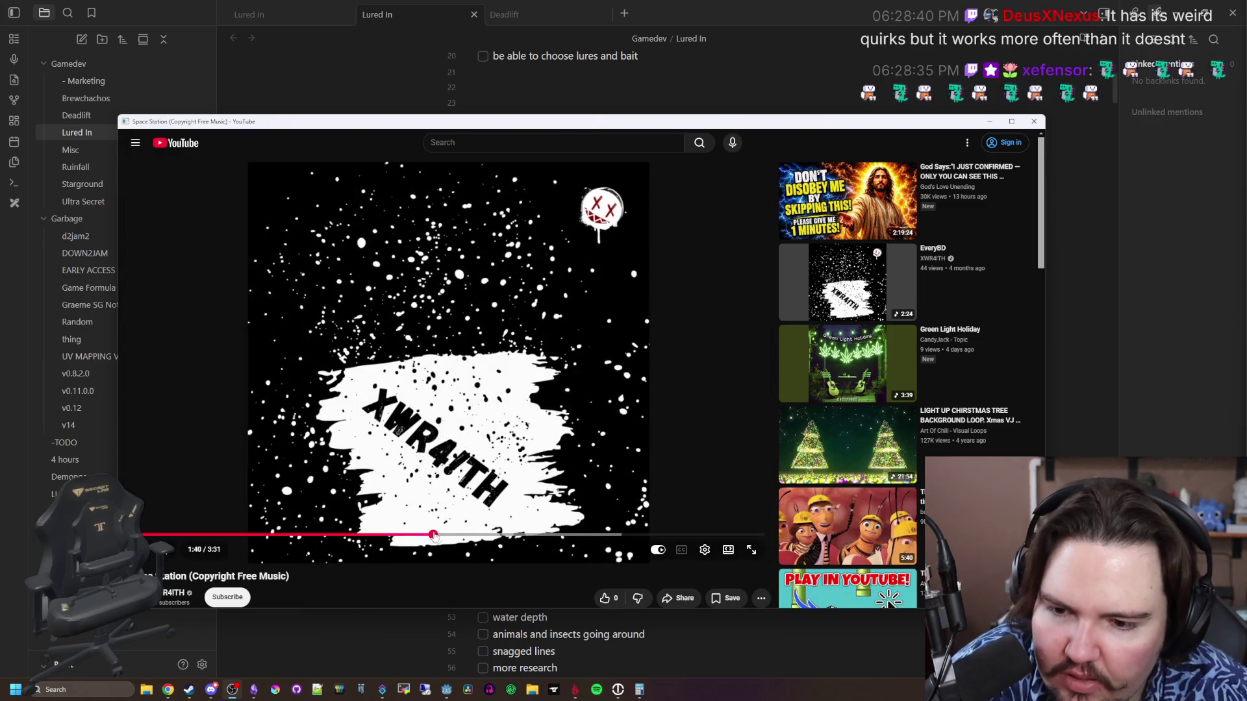
click(489, 538)
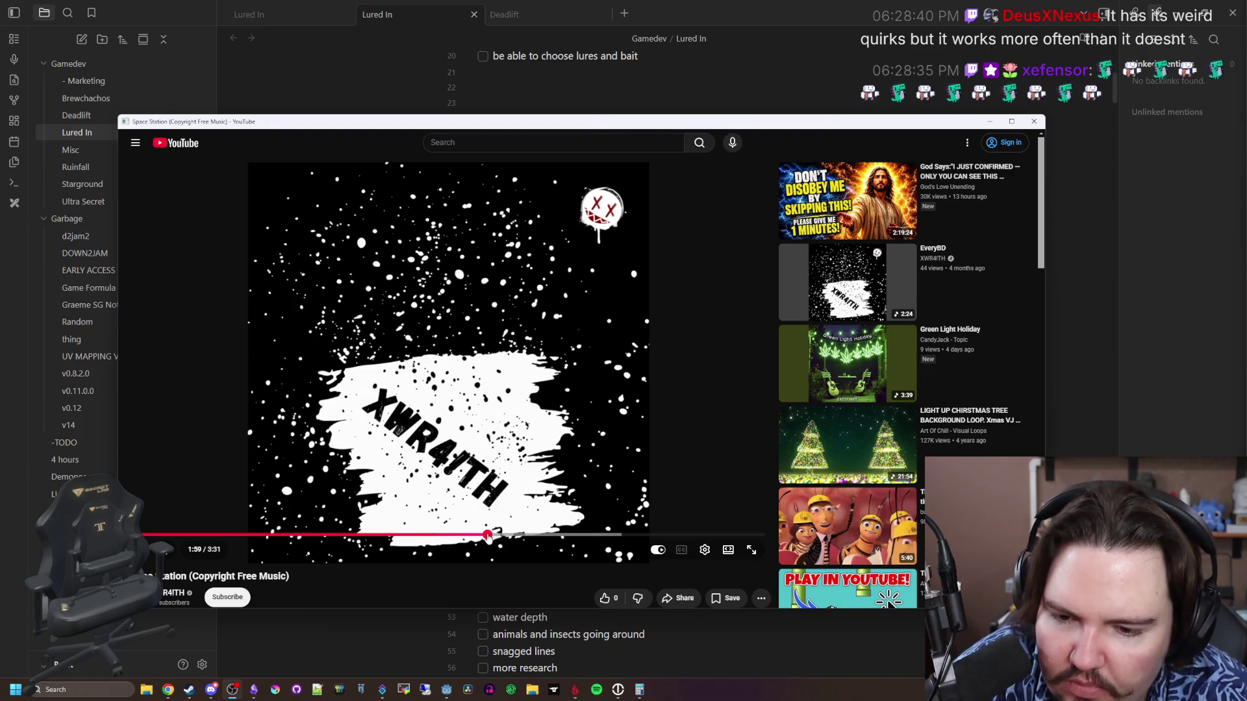
click(565, 536)
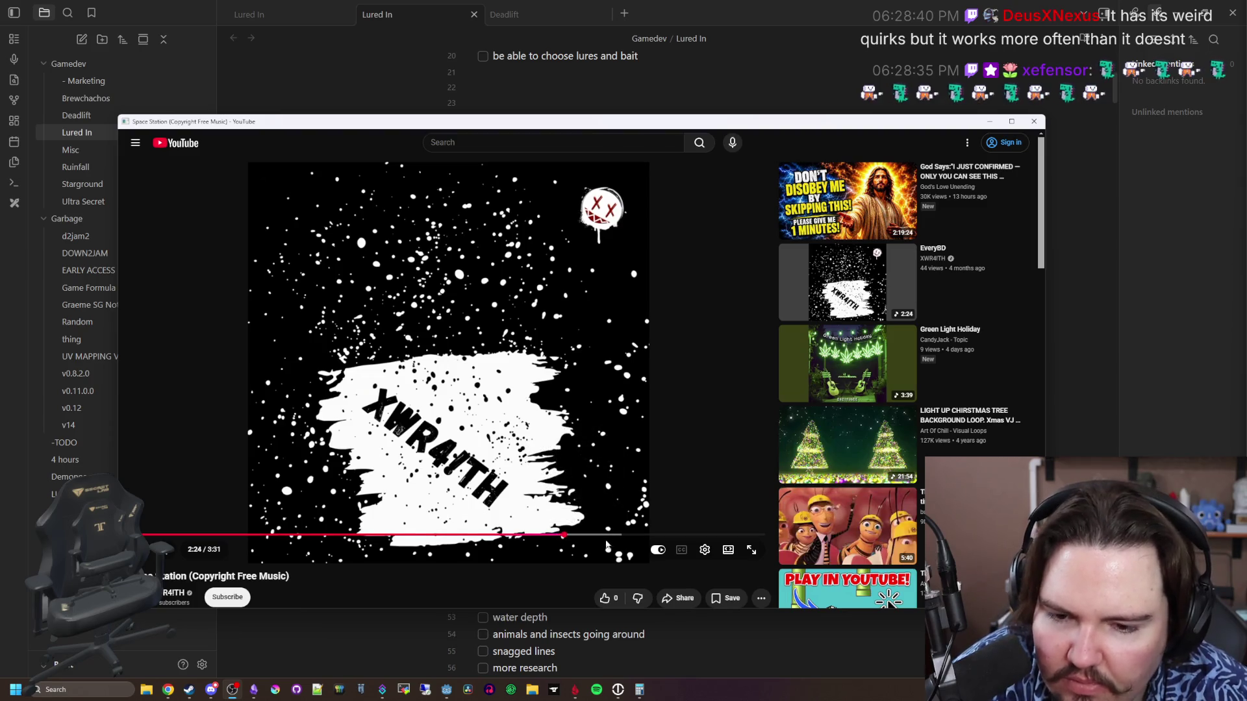
click(611, 536)
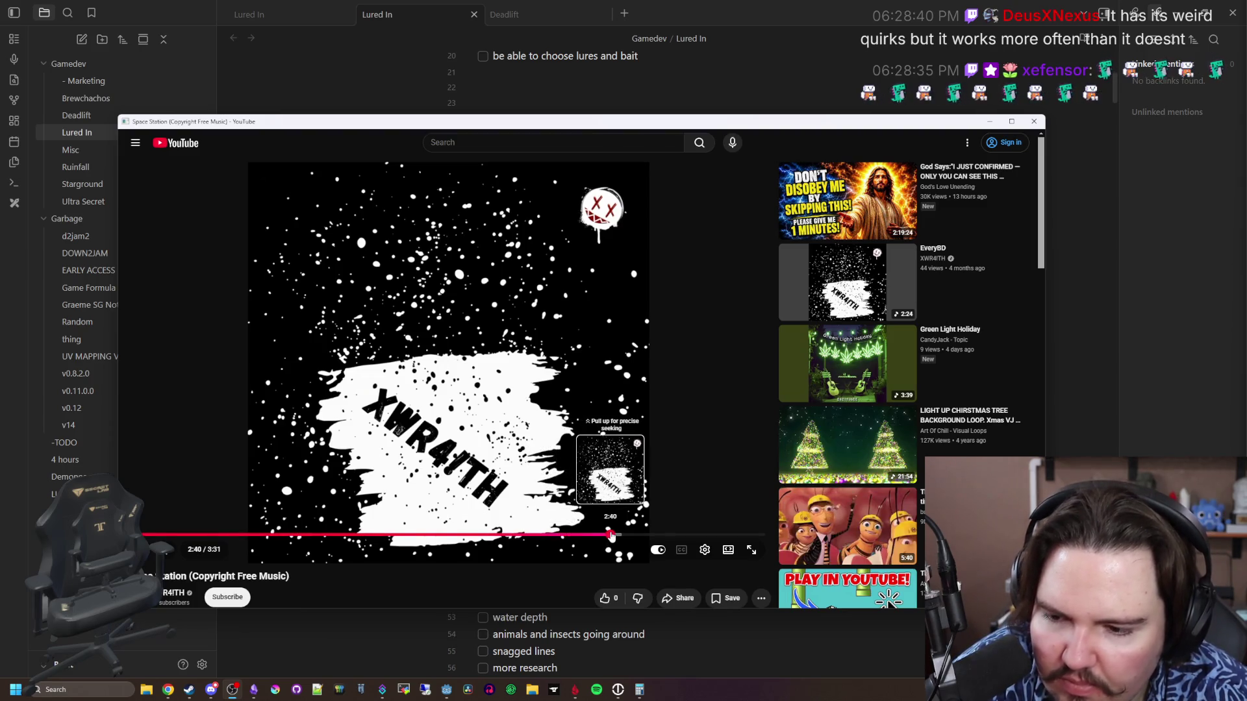
click(660, 534)
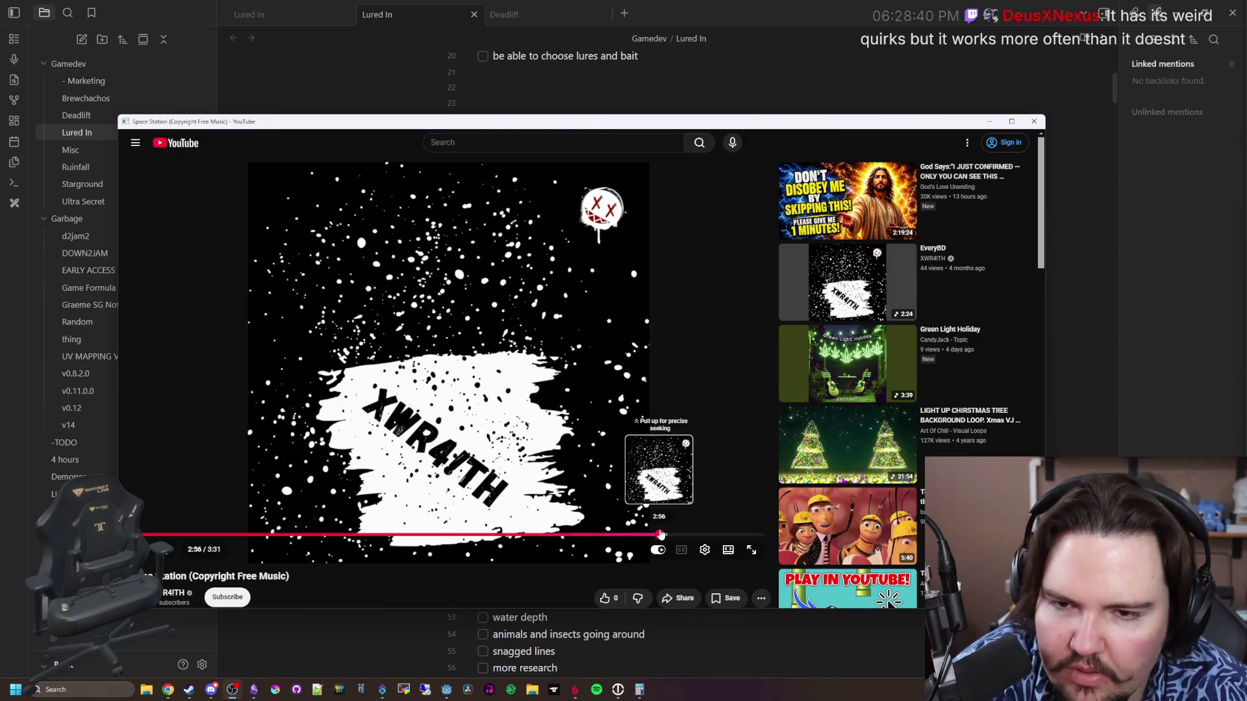
click(407, 409)
Scroll below the video and open the XWR4!TH channel page
scroll(407, 409, down, 3)
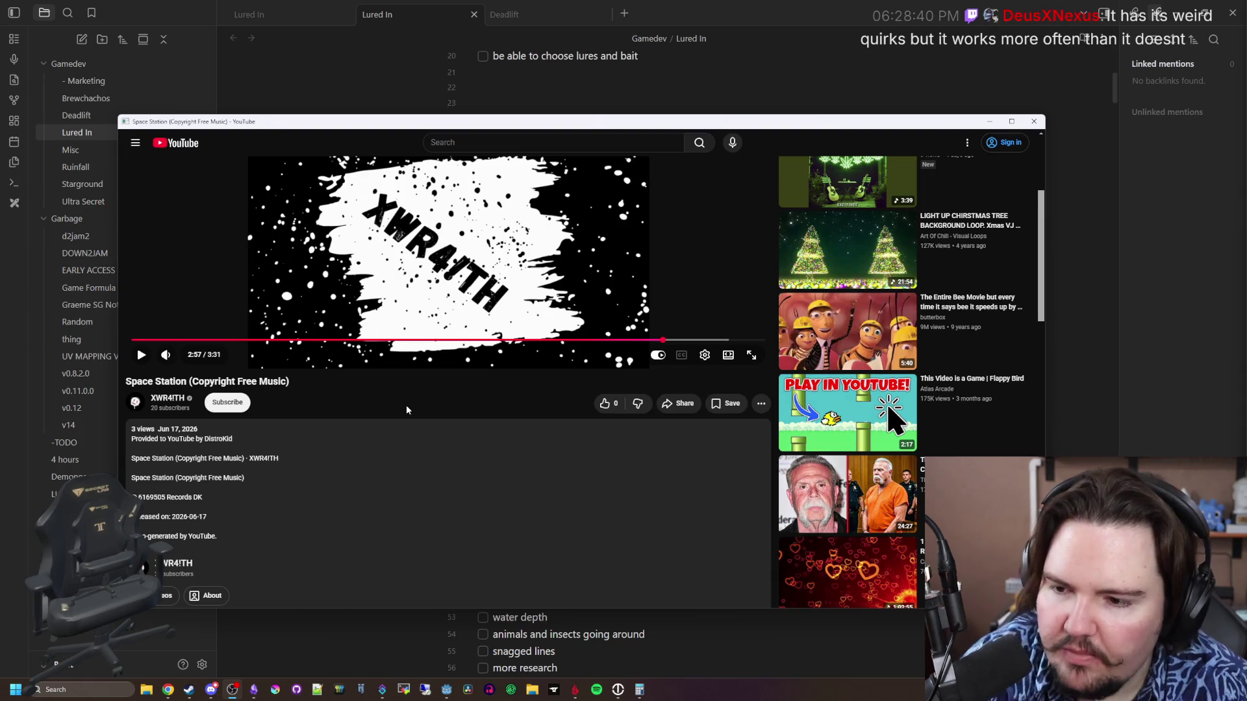
scroll(406, 410, down, 4)
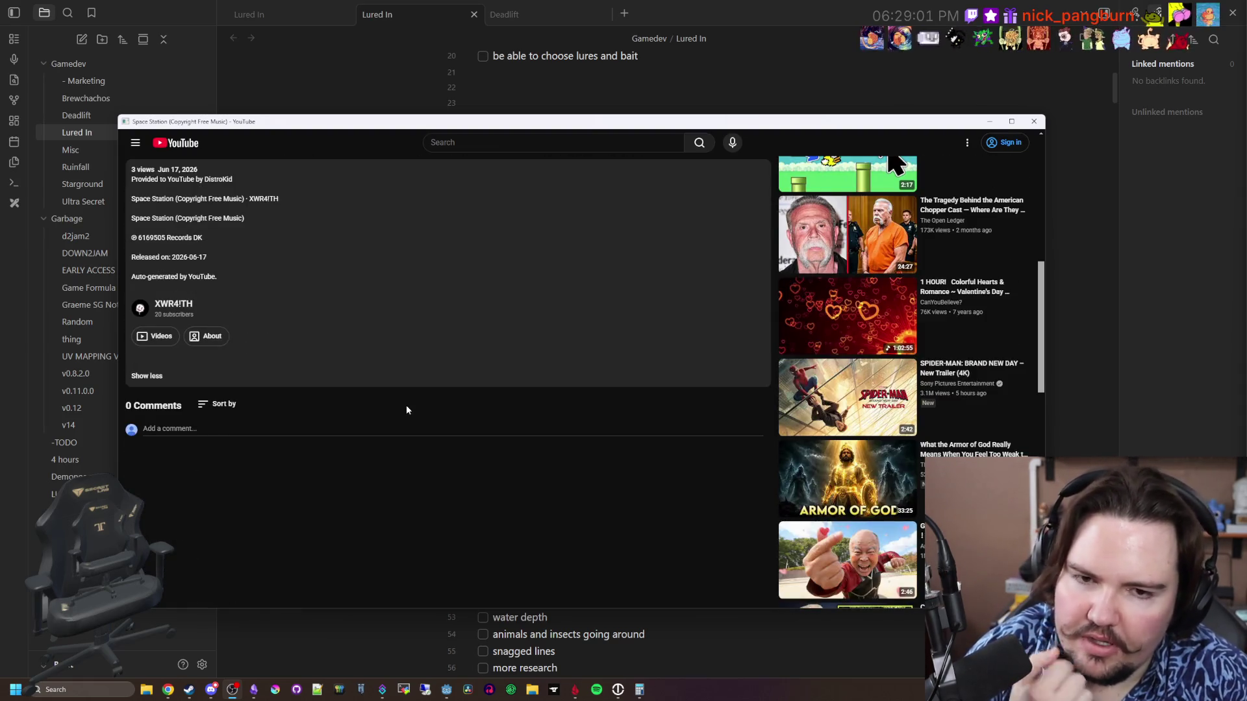
scroll(406, 409, up, 6)
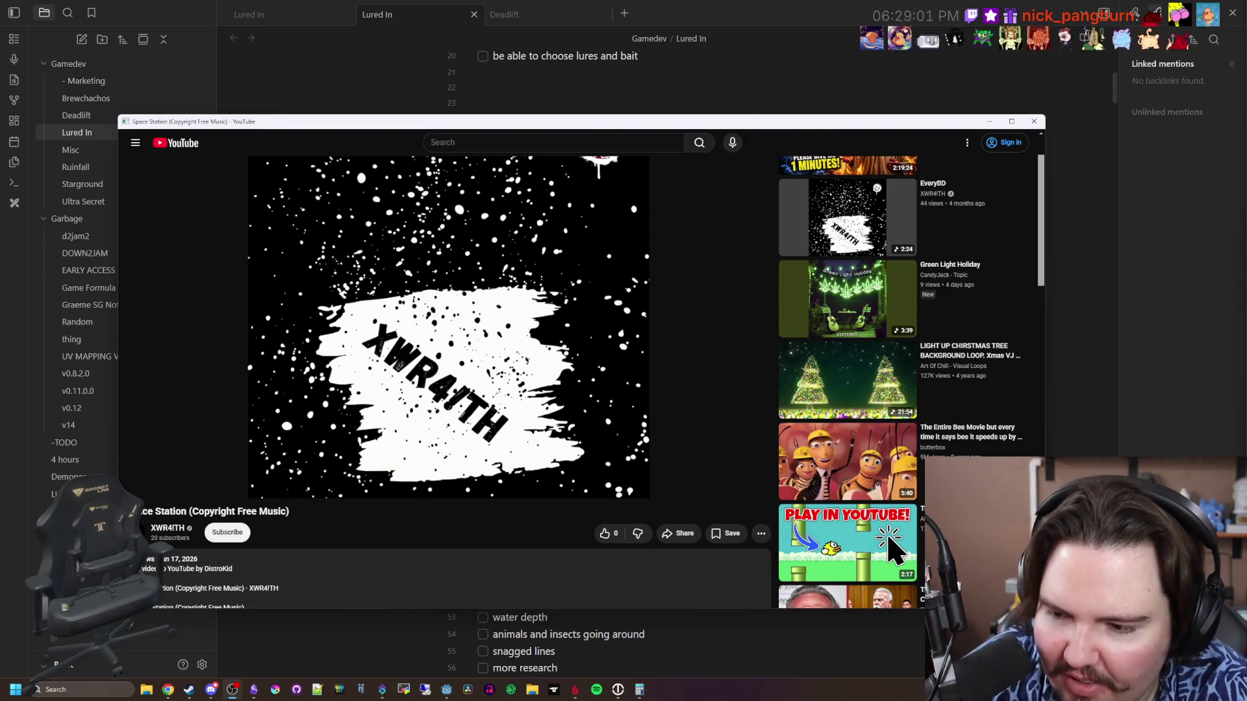
click(172, 534)
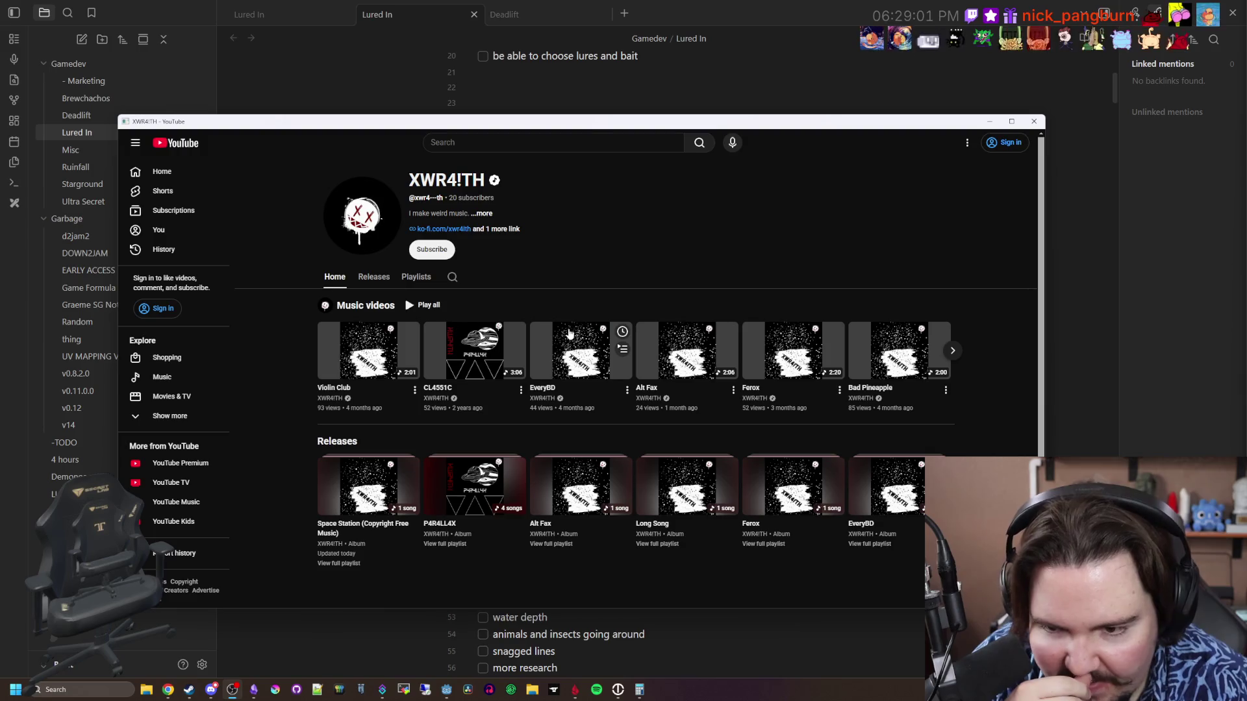
Browse the XWR4!TH Releases tab, with albums like Space Station, P4R4LL4X, Alt Fax and Long Song
click(368, 278)
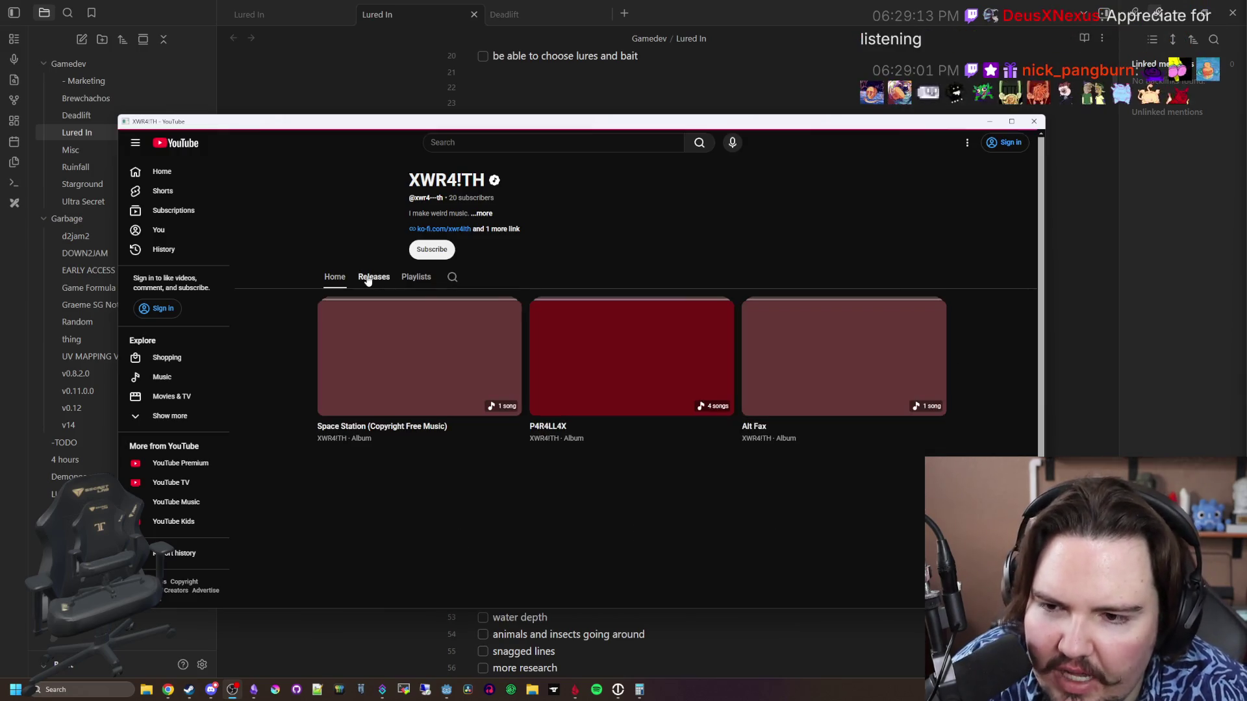
scroll(630, 394, down, 3)
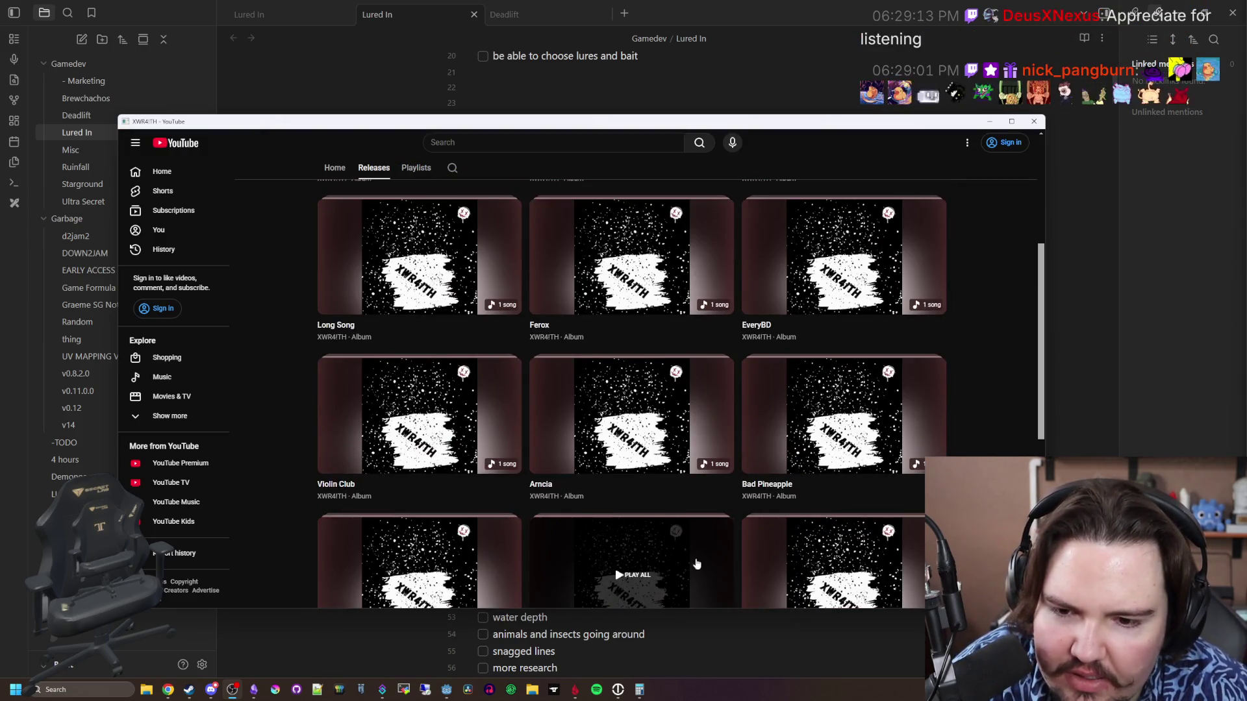
scroll(556, 495, up, 3)
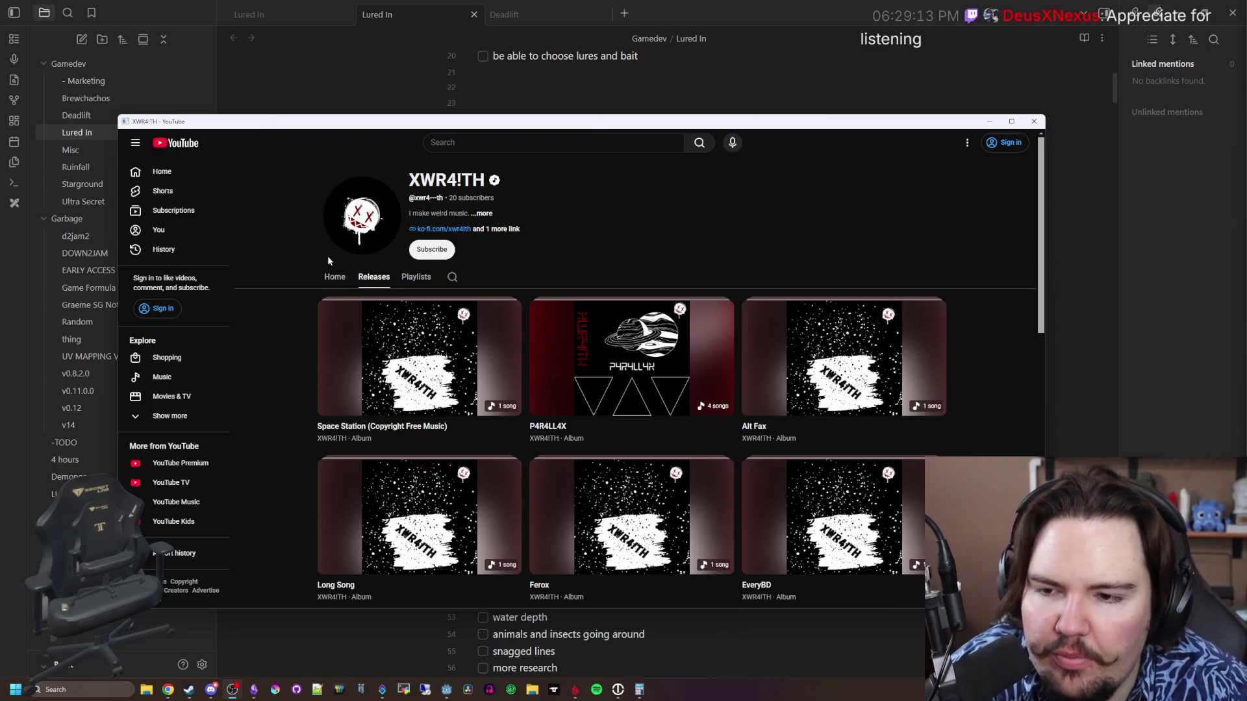
click(332, 279)
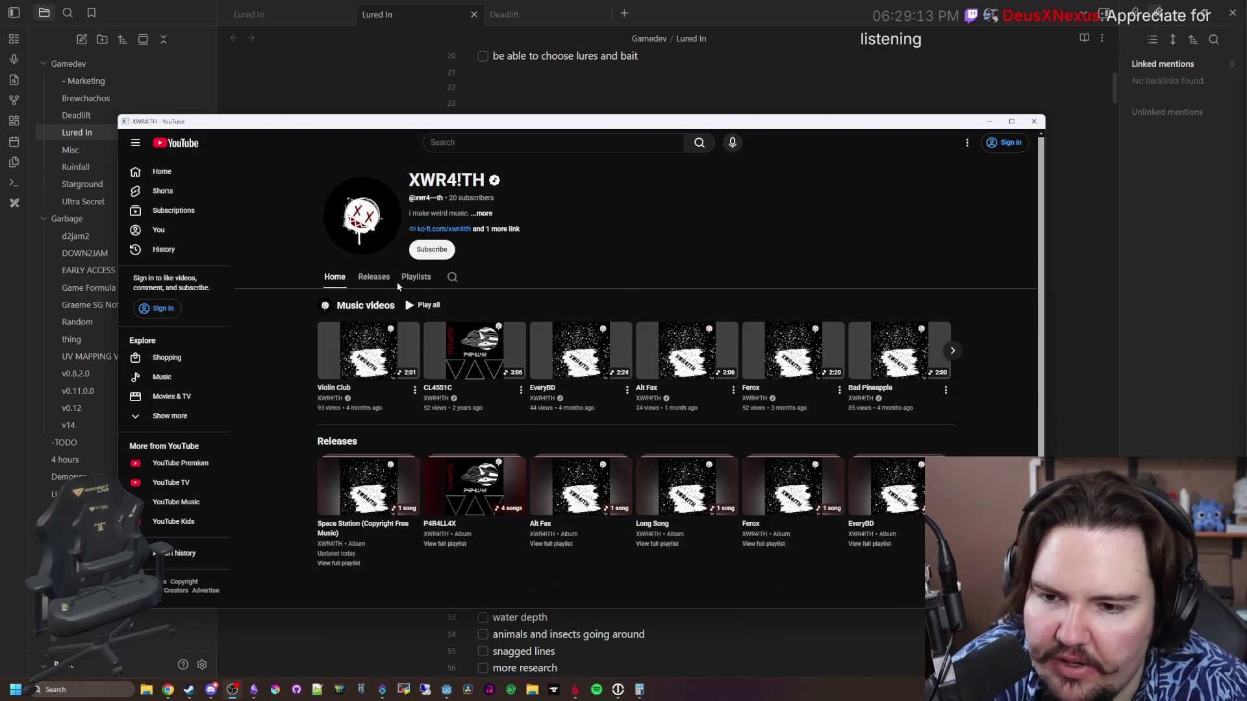
click(374, 277)
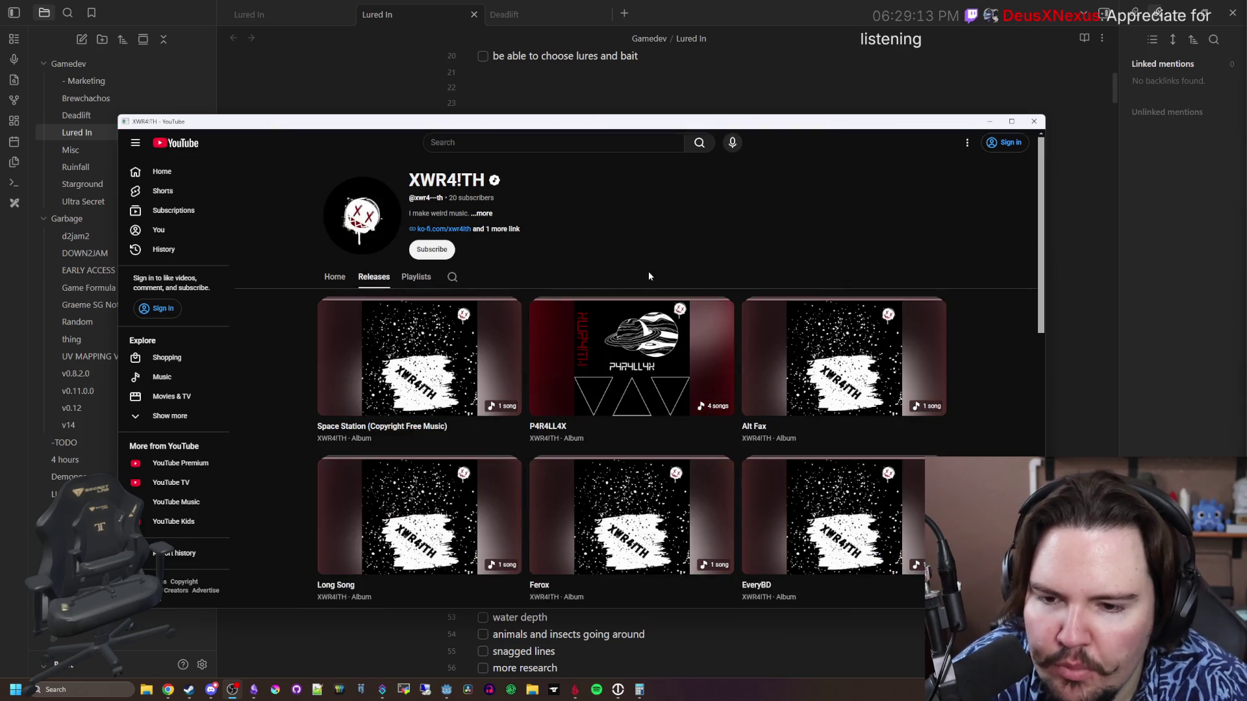
scroll(649, 272, down, 8)
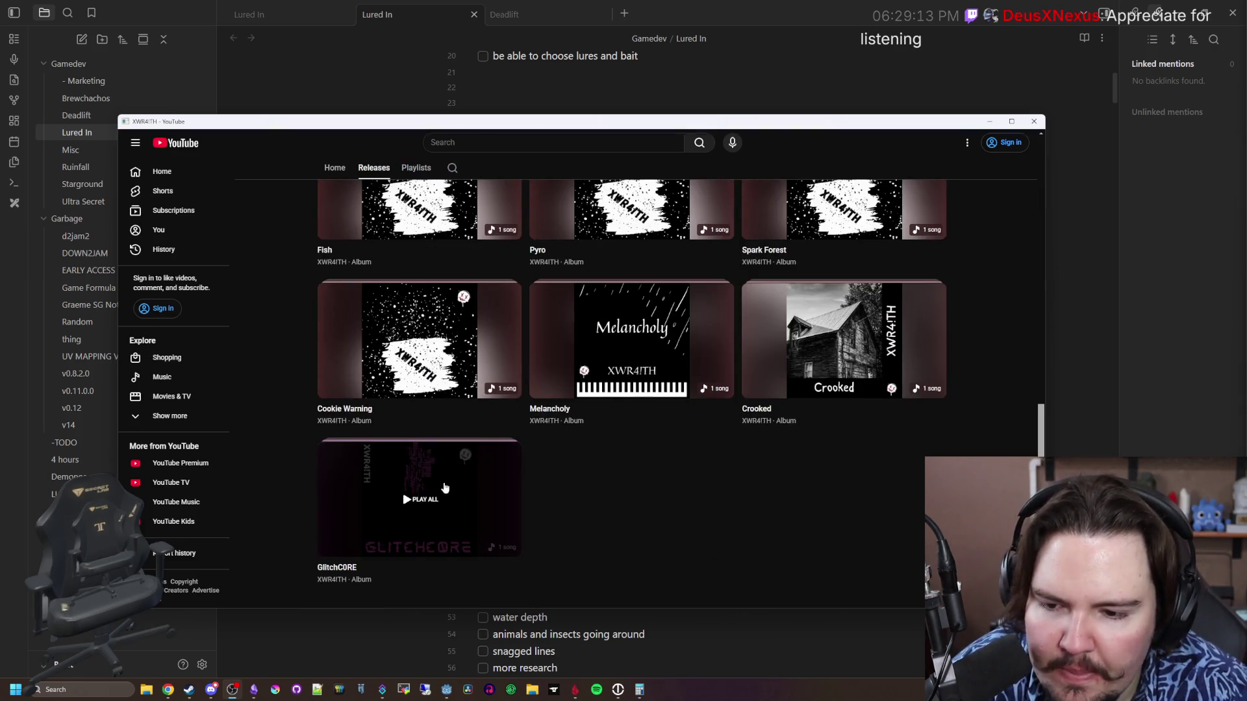
scroll(570, 504, up, 8)
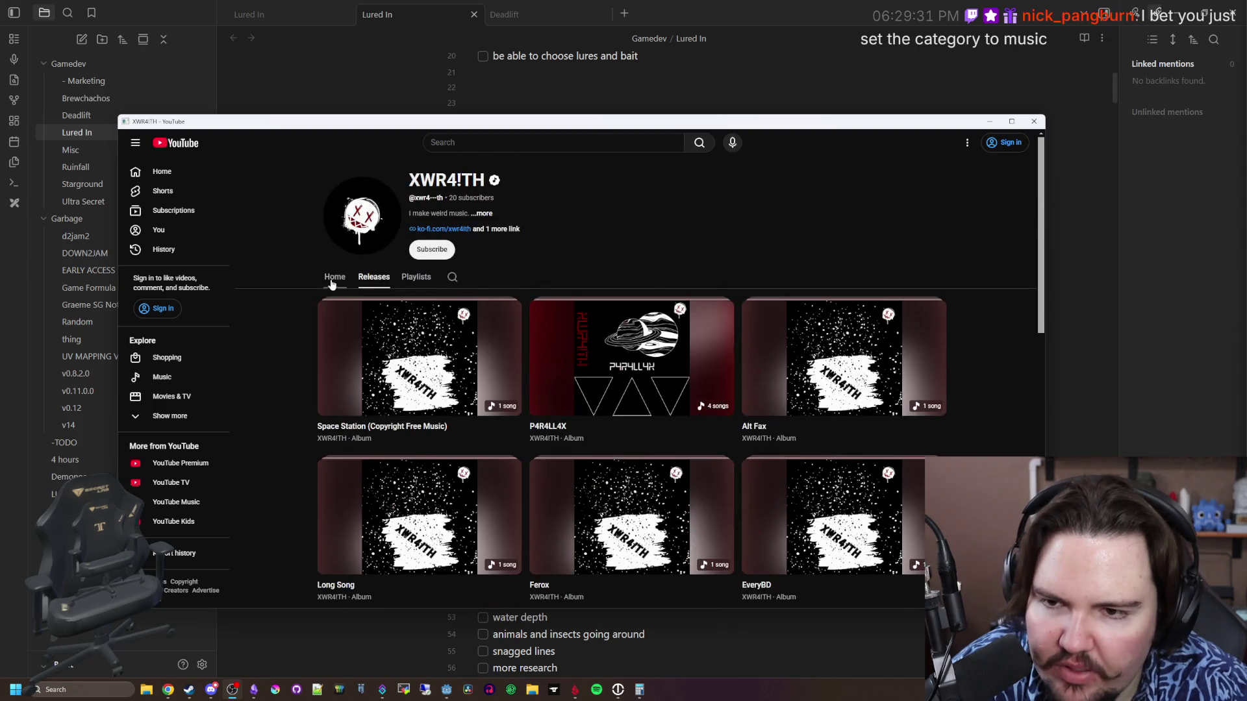
View the XWR4!TH channel's About details, glance at its Releases, then return to Home
click(333, 279)
click(506, 229)
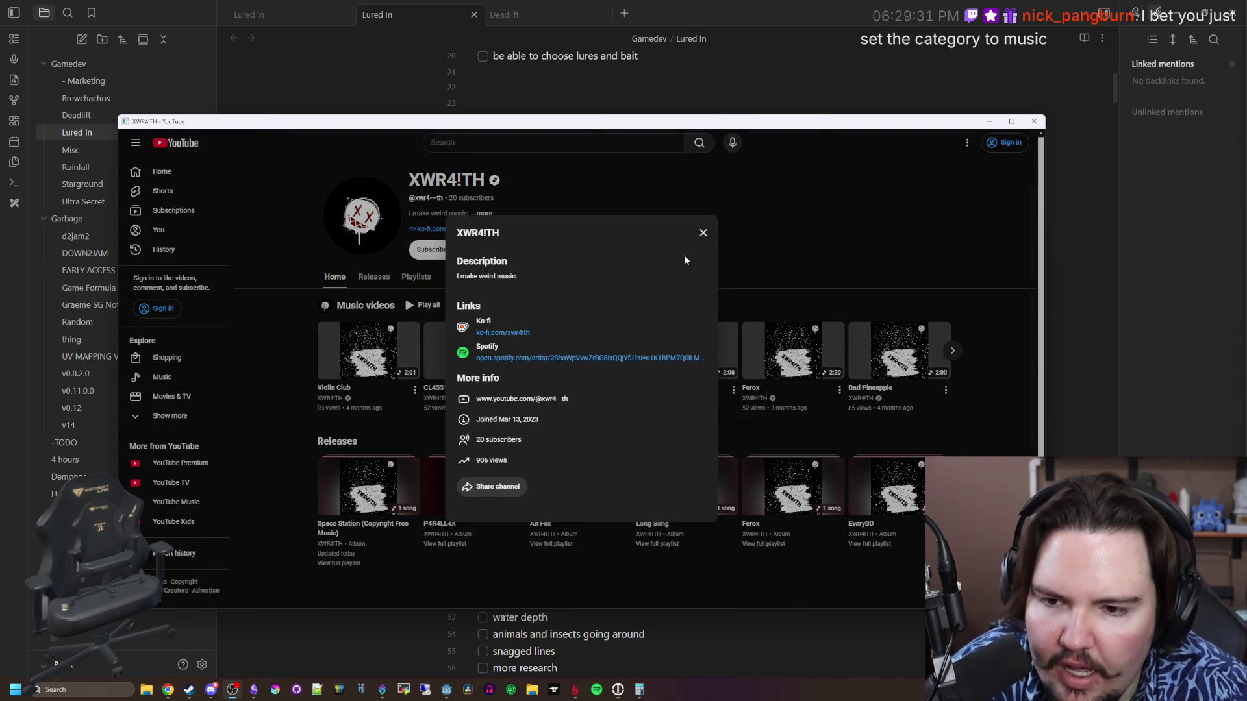
click(703, 234)
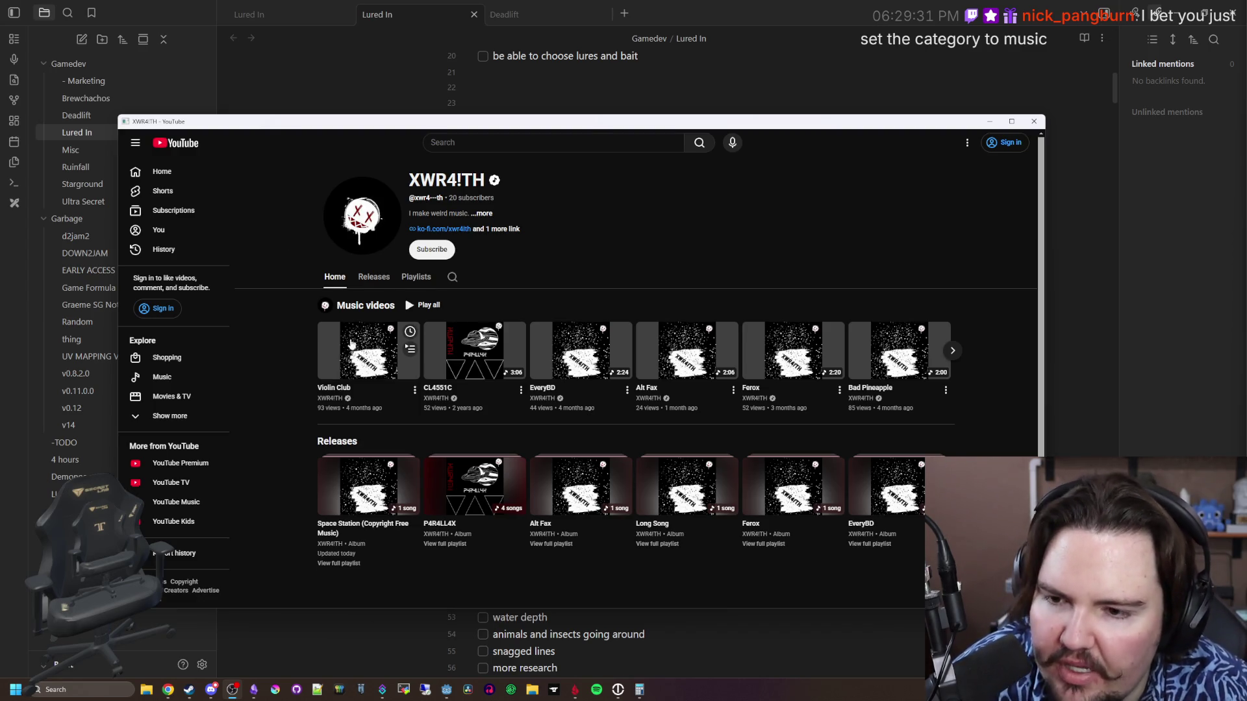
click(368, 275)
click(344, 275)
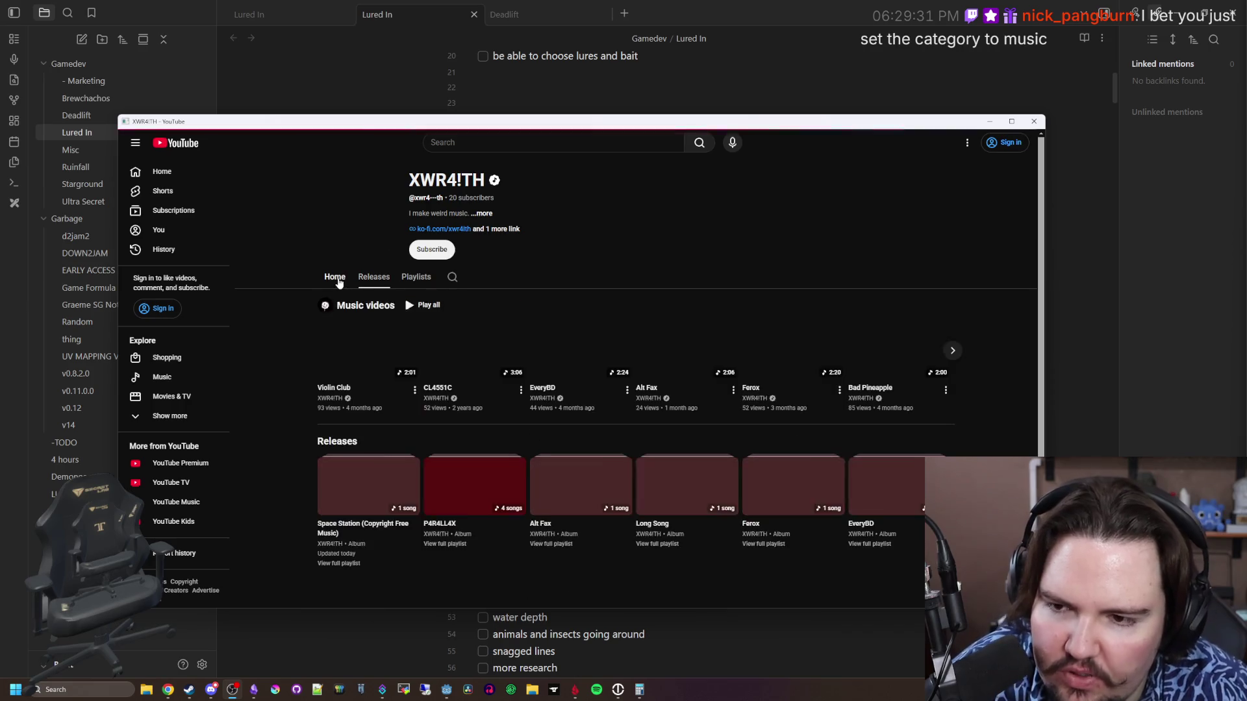